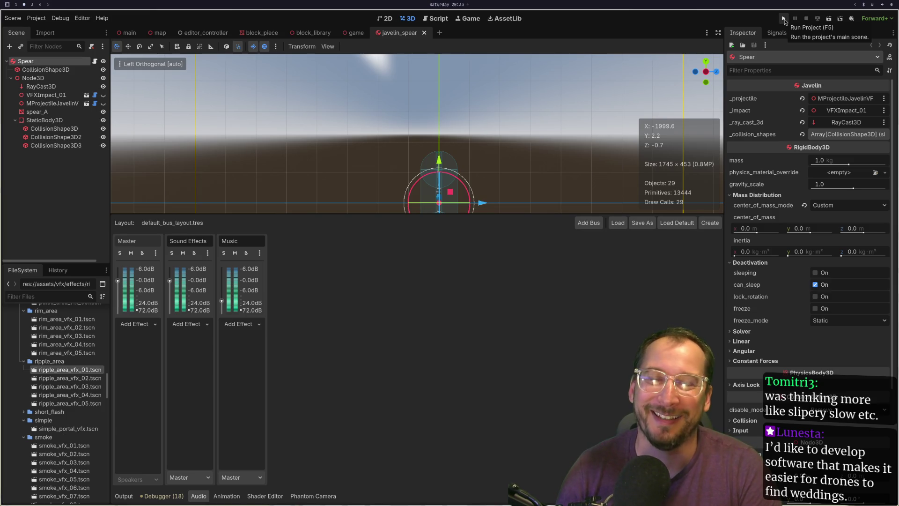
Run the project and fire the held wand at the block wall.
click(784, 19)
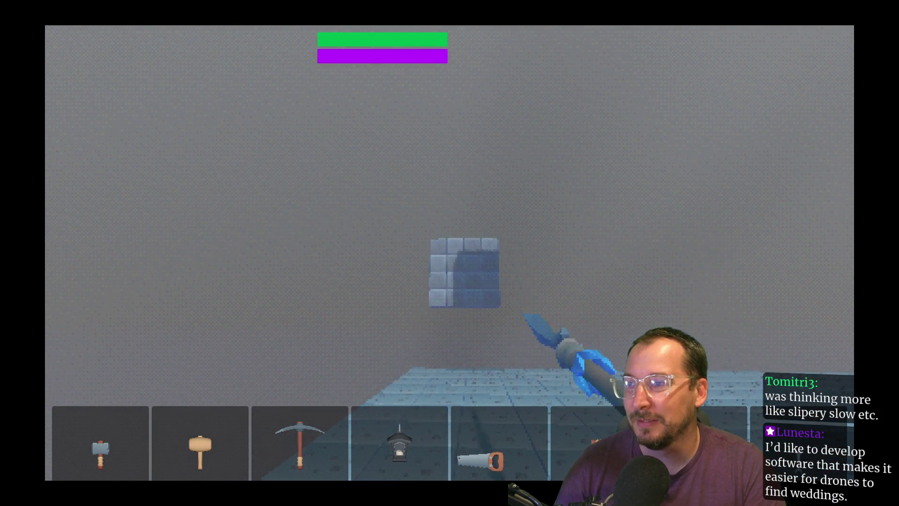
click(449, 253)
click(450, 253)
click(450, 253)
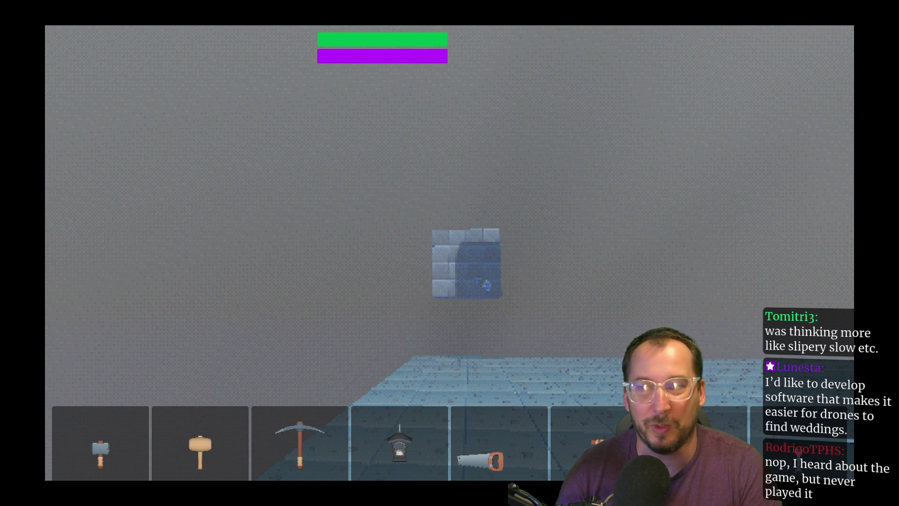
Walk to the ice-block structure, climb onto it, then back away.
key(d)
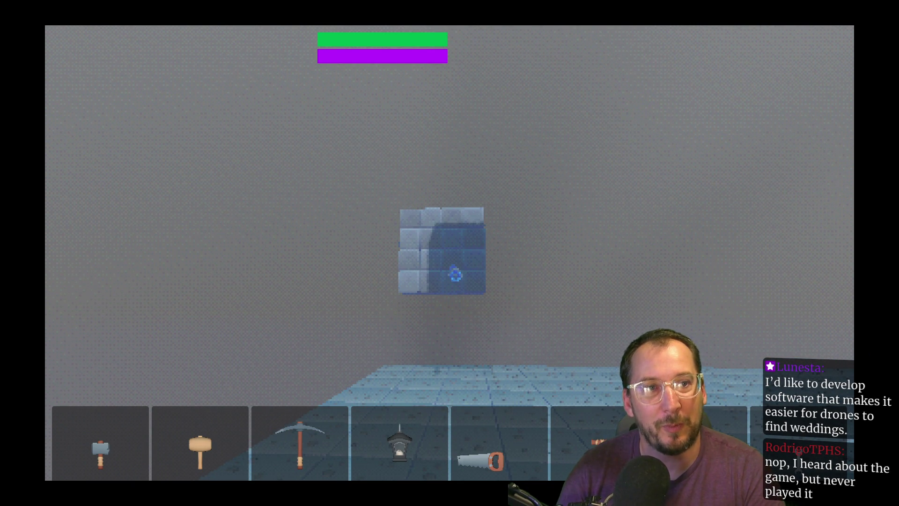
key(w)
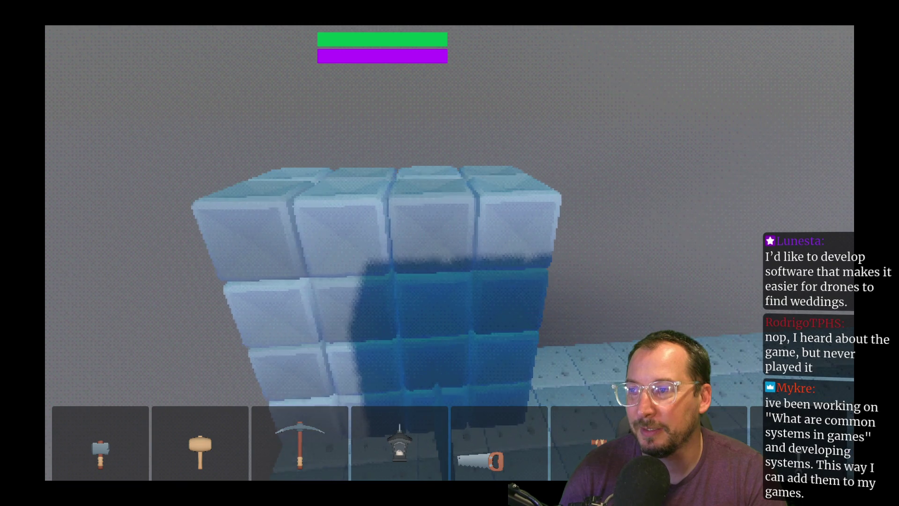
key(space)
key(s)
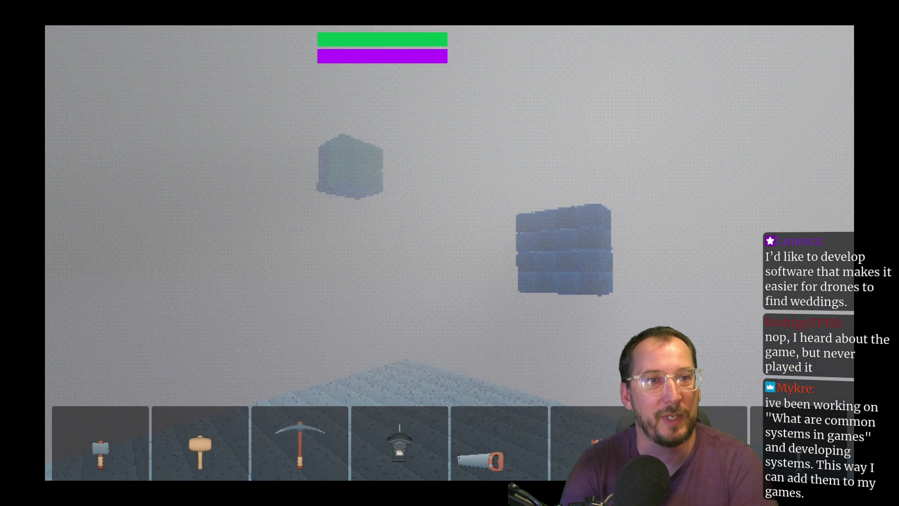
Strike the floating blocks repeatedly, then stop the running game with F8.
click(450, 253)
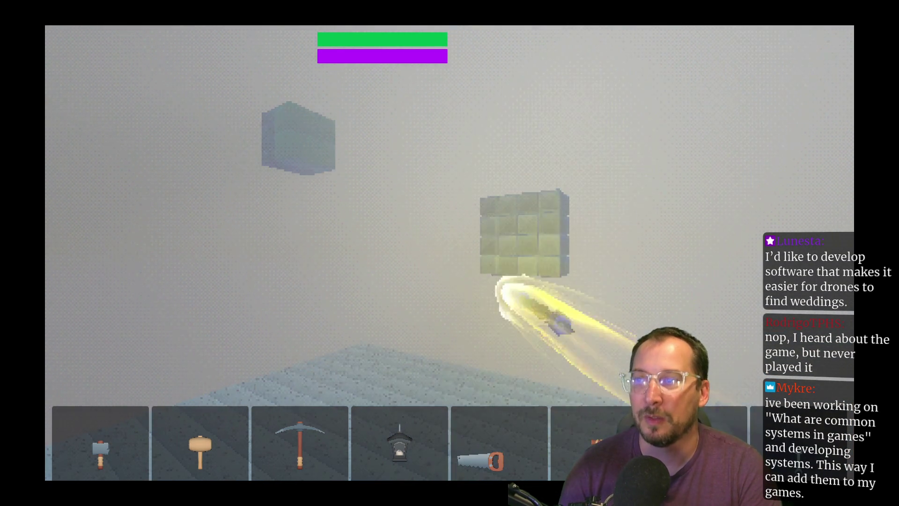
click(450, 252)
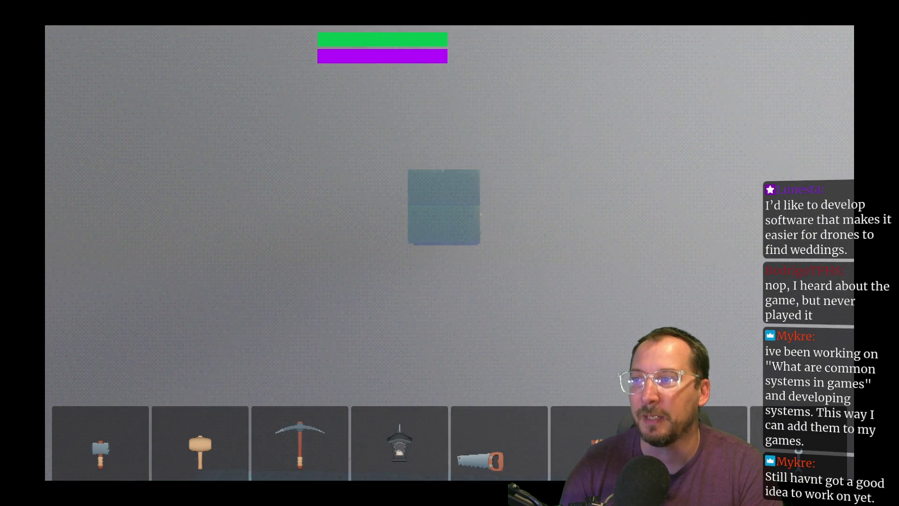
click(449, 253)
click(450, 253)
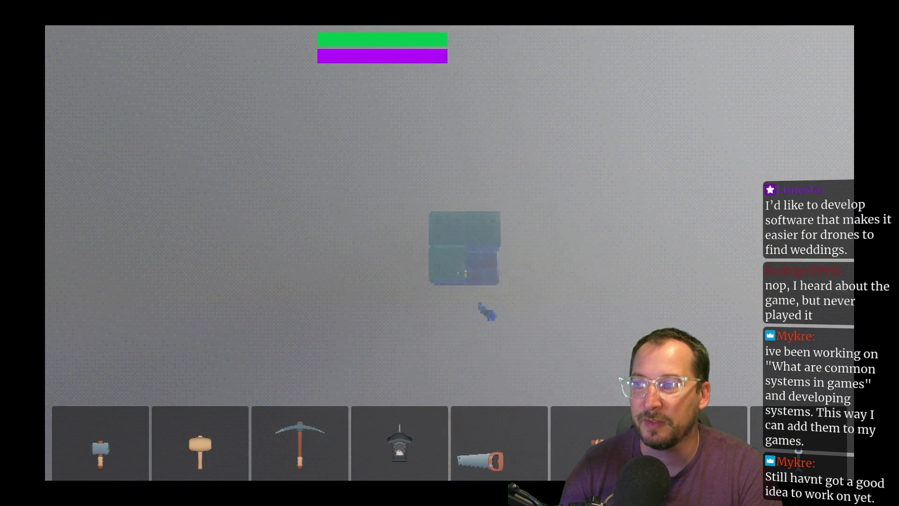
click(449, 253)
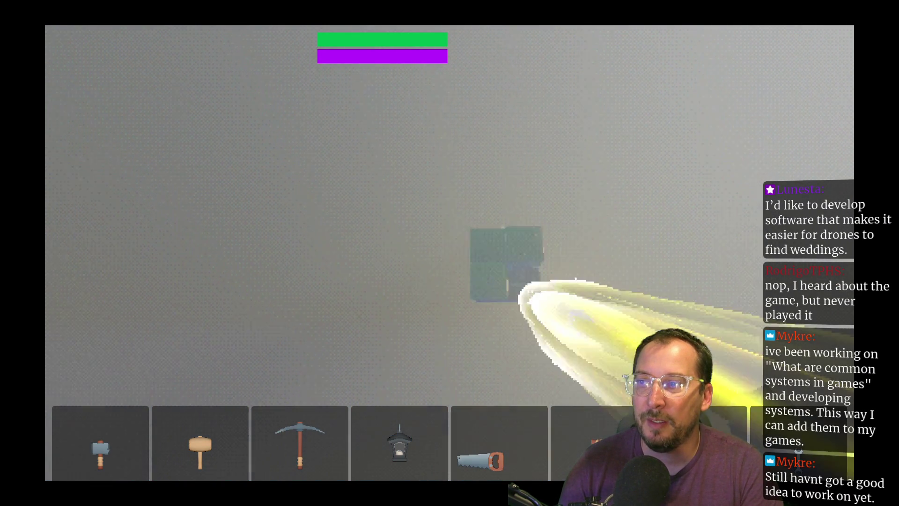
click(449, 253)
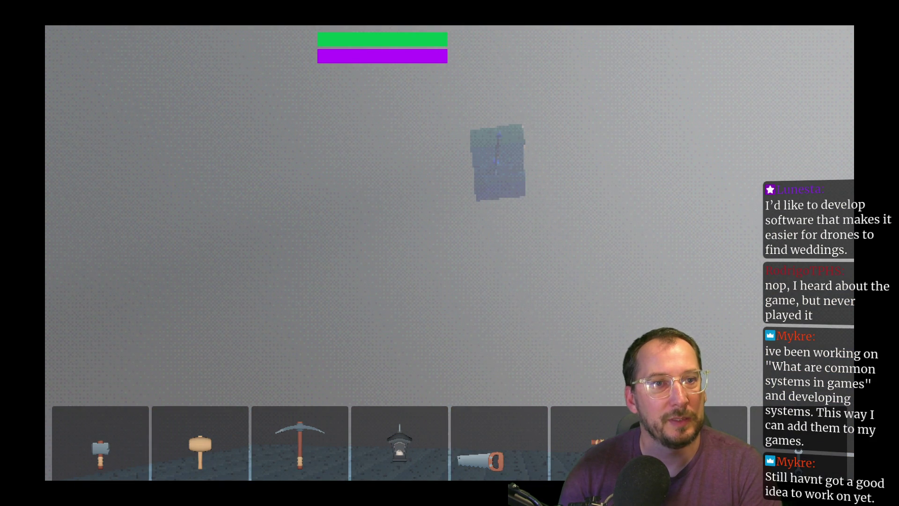
key(F8)
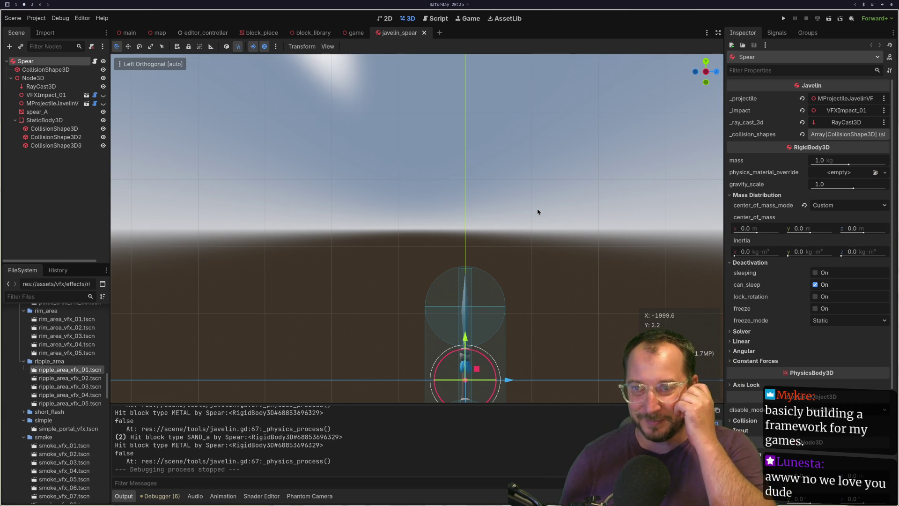
Switch to workspace 1 to view player_controller.gd in Neovim.
key(super+1)
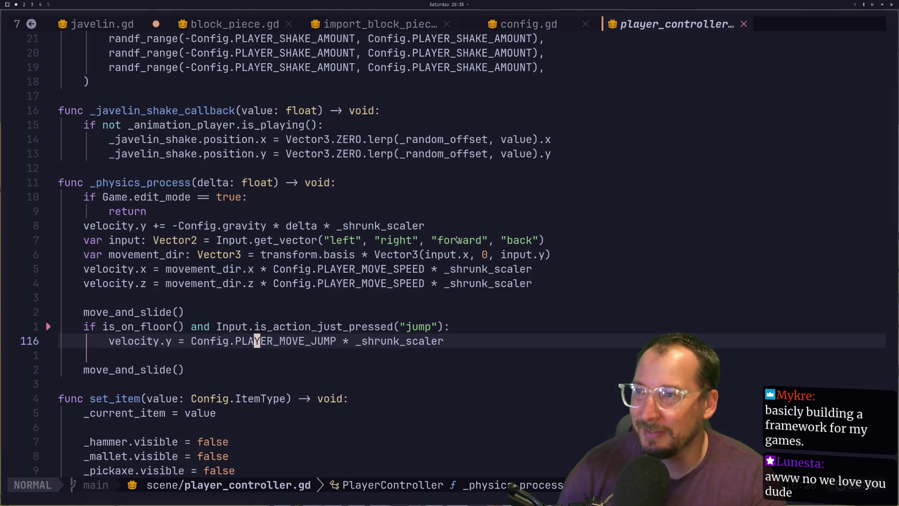
key(super+3)
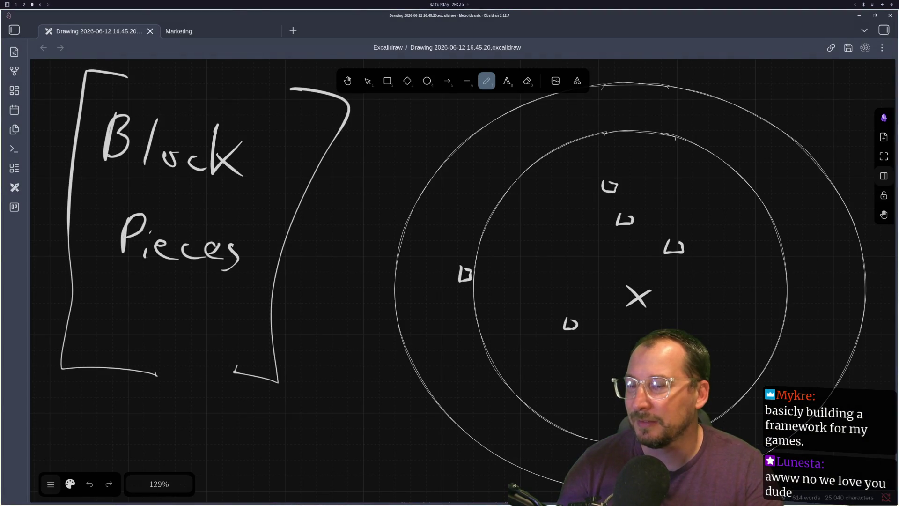
key(super+1)
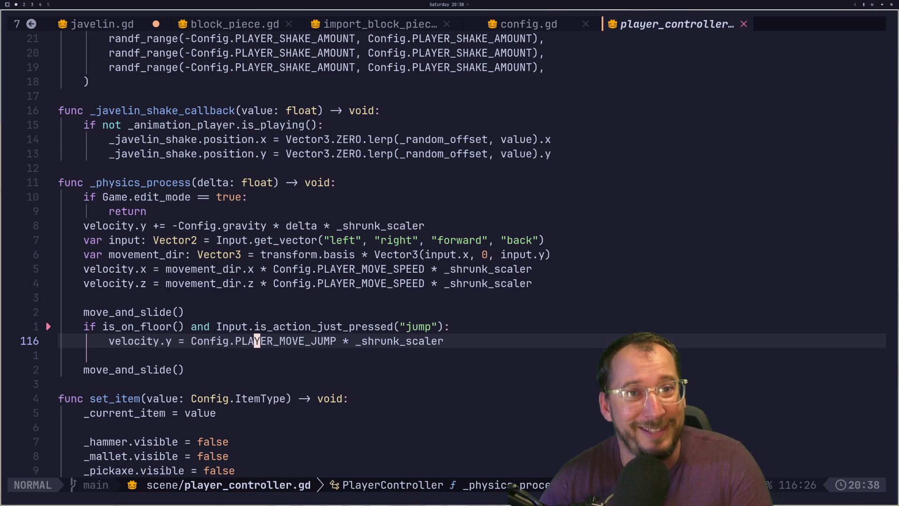
Launch the game with F5 to test the changes, then switch to the Godot workspace.
key(F5)
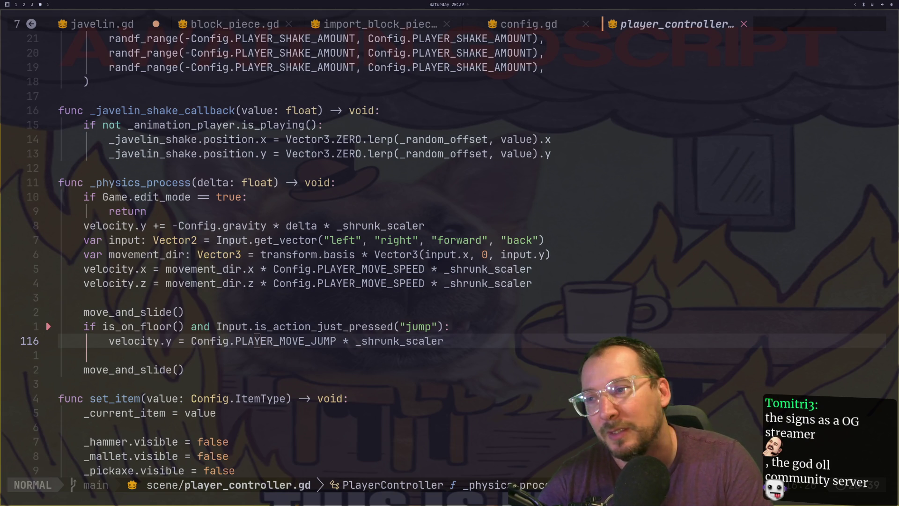
scroll(324, 339, down, 1)
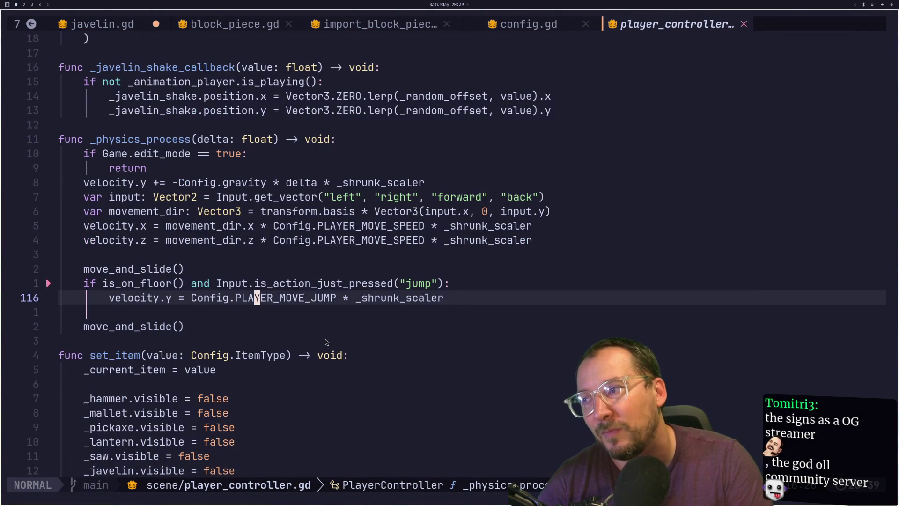
scroll(325, 339, down, 9)
scroll(327, 330, down, 6)
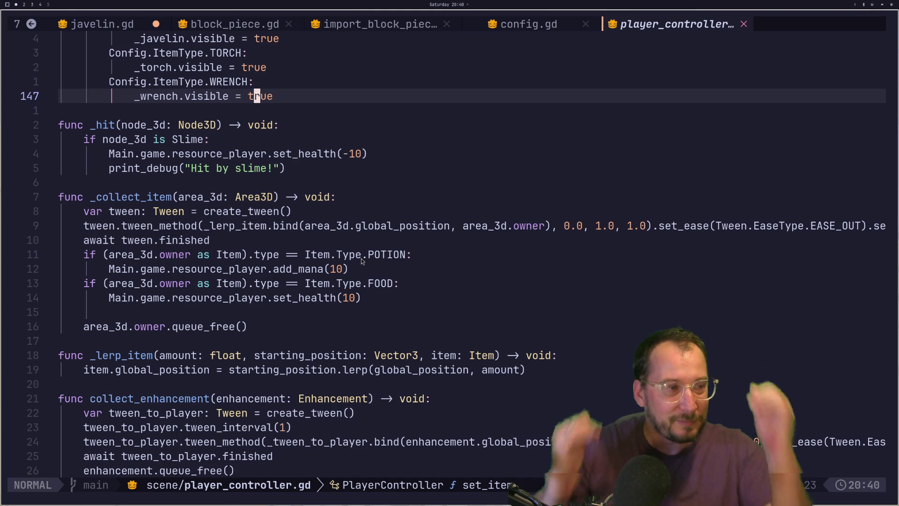
key(super+2)
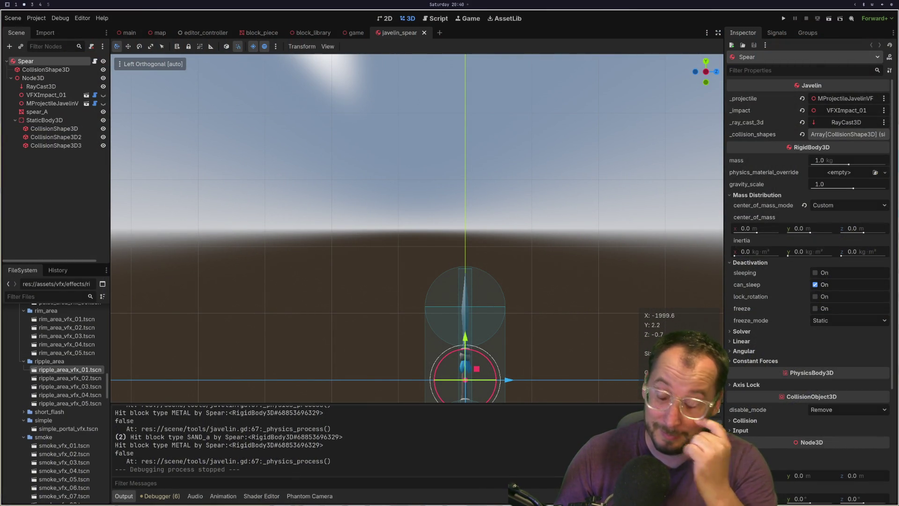
Reset the Y position of Node3D and the spear's CollisionShape3D to 0.
scroll(359, 226, down, 5)
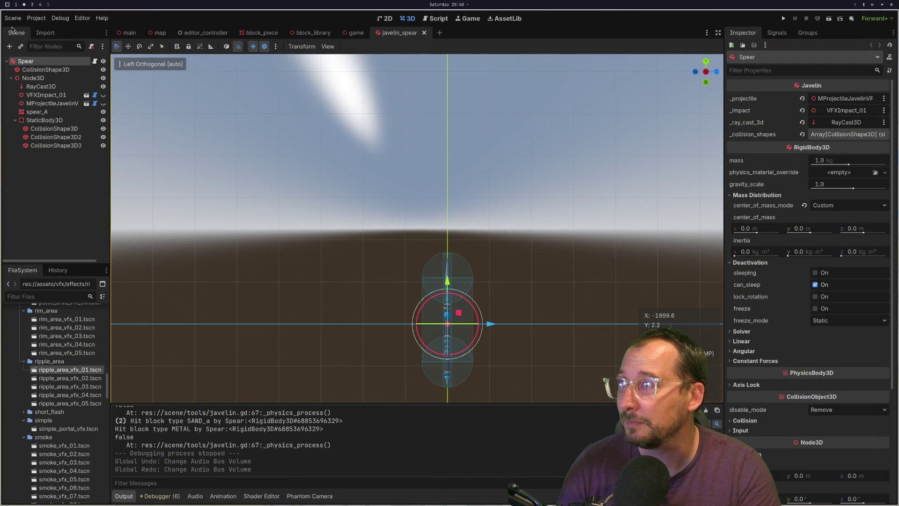
click(32, 79)
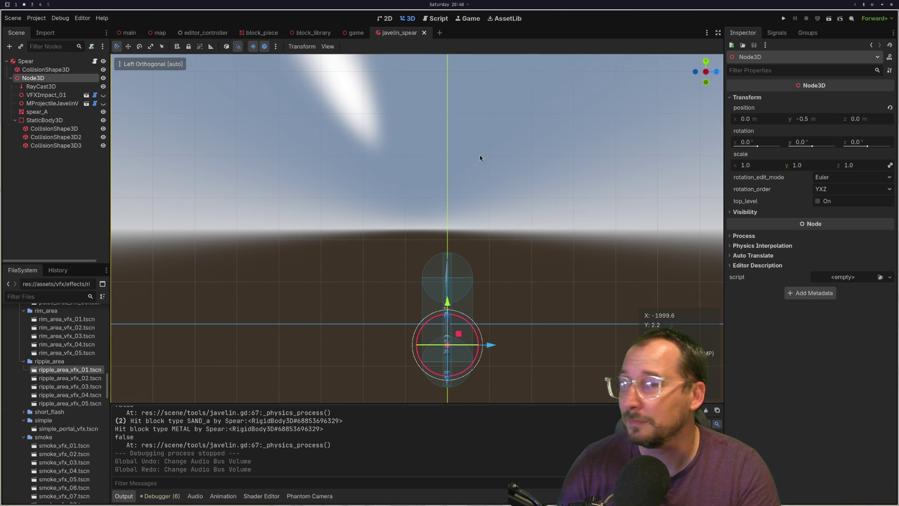
click(889, 108)
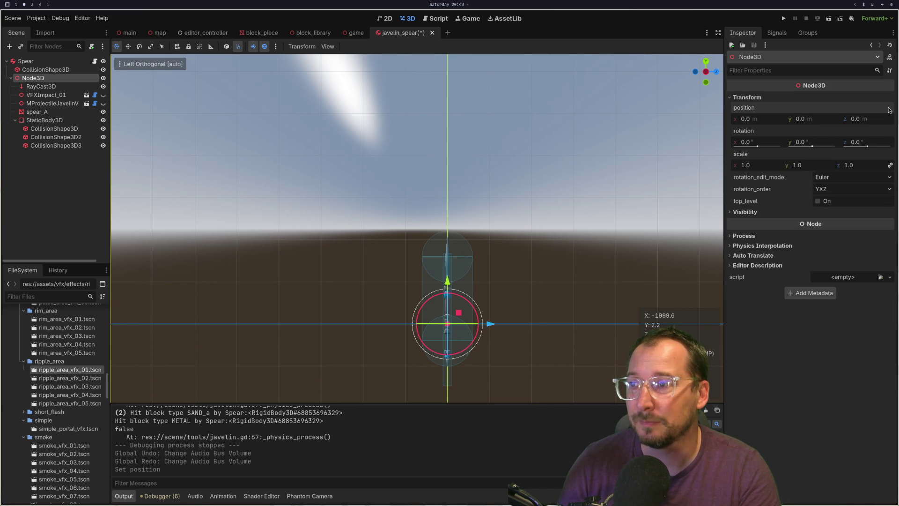
click(60, 69)
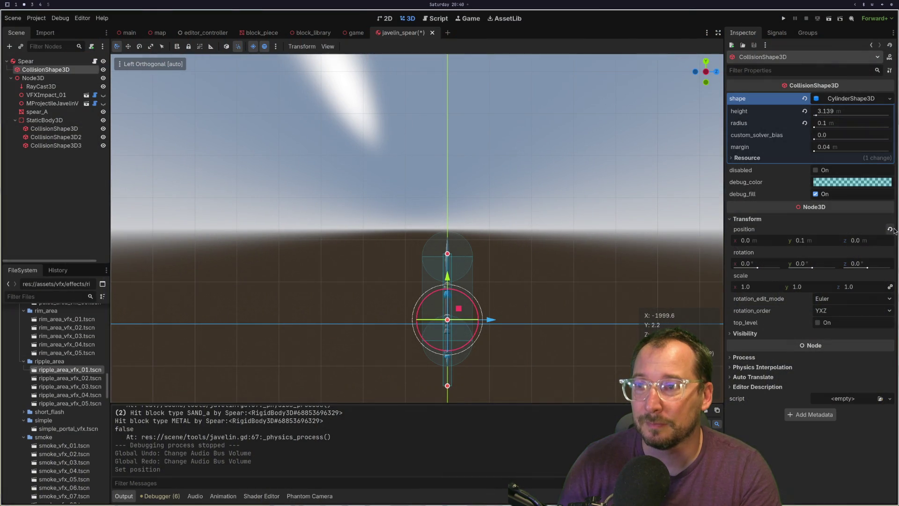
click(890, 229)
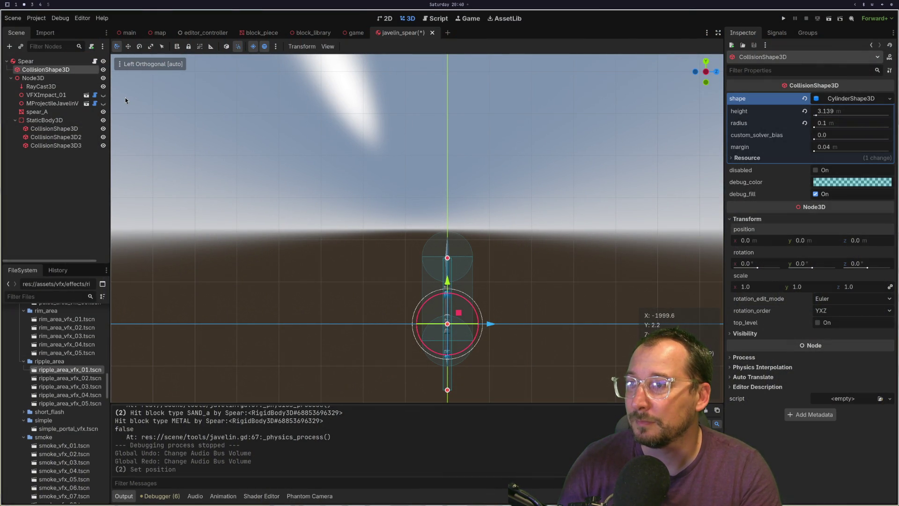
Reparent the eight nodes from RayCast3D to CollisionShape3D3 out of Node3D onto Spear.
click(41, 86)
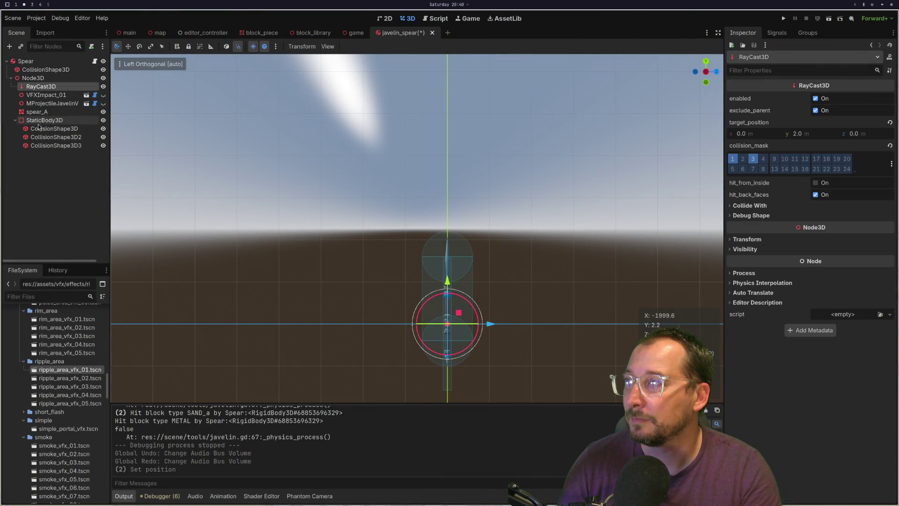
shift+click(36, 145)
click(39, 78)
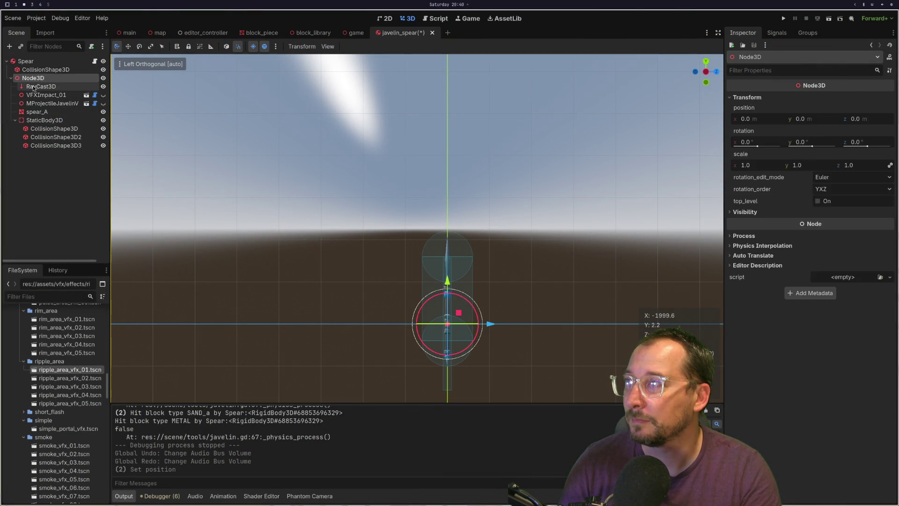
click(40, 86)
shift+click(52, 146)
drag(35, 74, 47, 74)
click(50, 71)
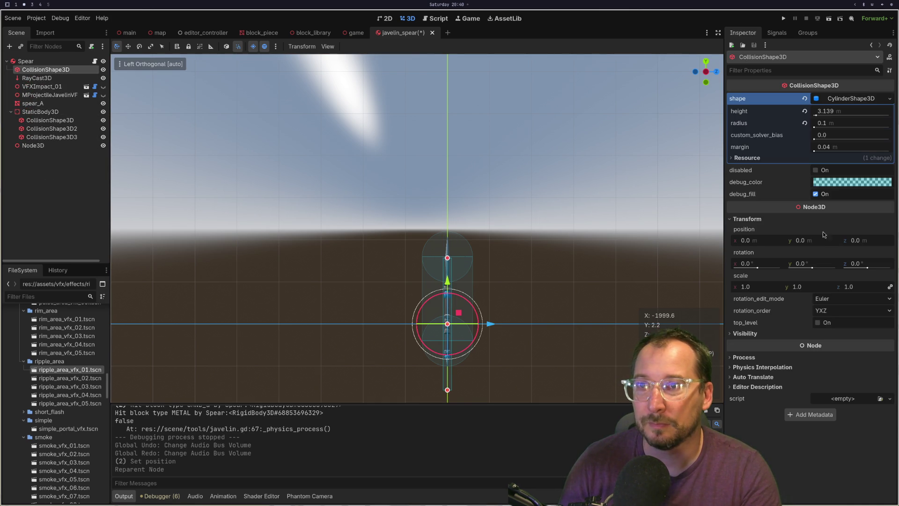
Set the CollisionShape3D's Y position to 0.5.
scroll(527, 270, up, 5)
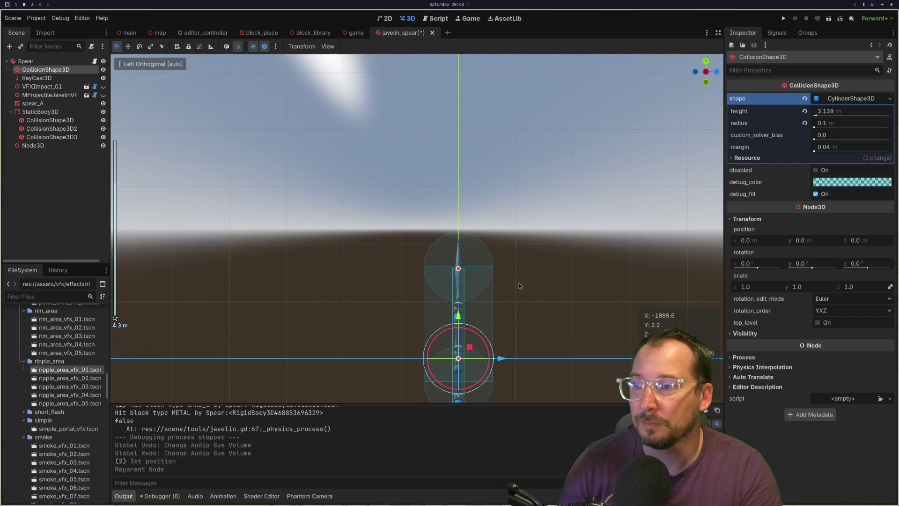
click(807, 243)
text(0.5)
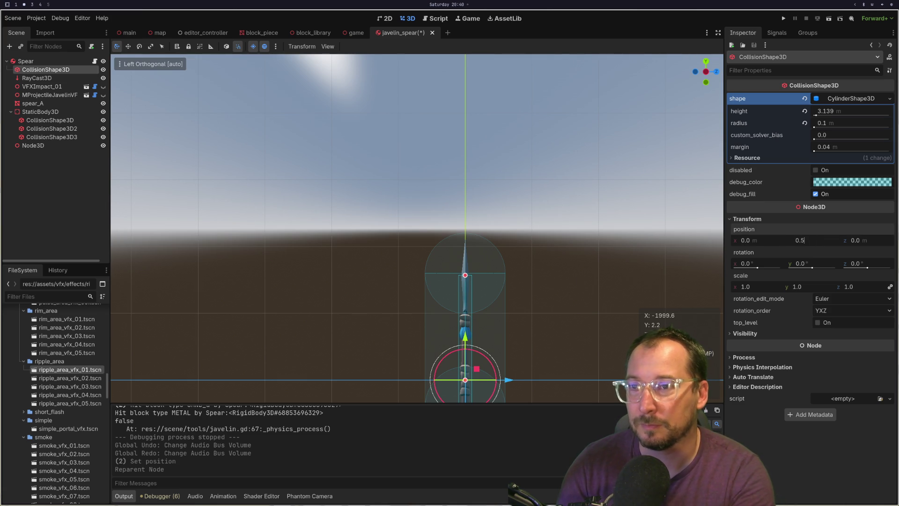
key(Tab)
Orbit around the spear, then return to Left View and pan to frame it.
scroll(611, 316, down, 3)
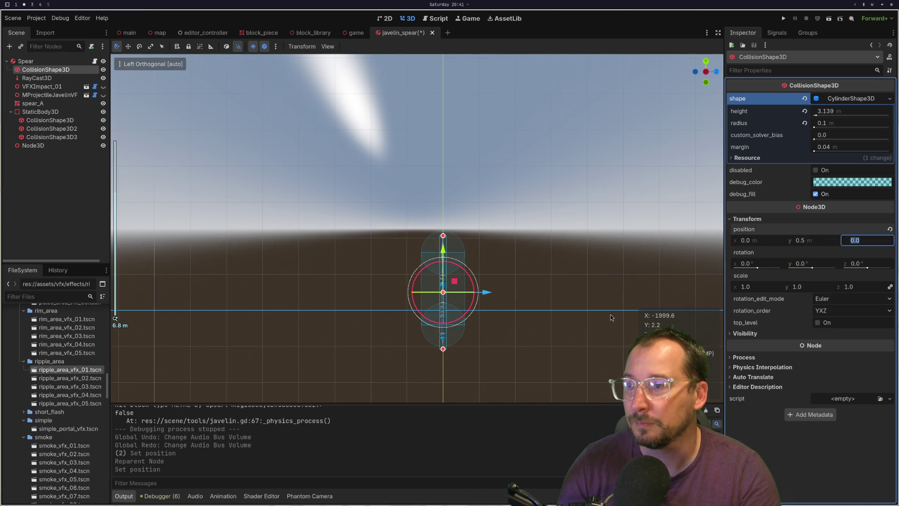
scroll(498, 308, up, 5)
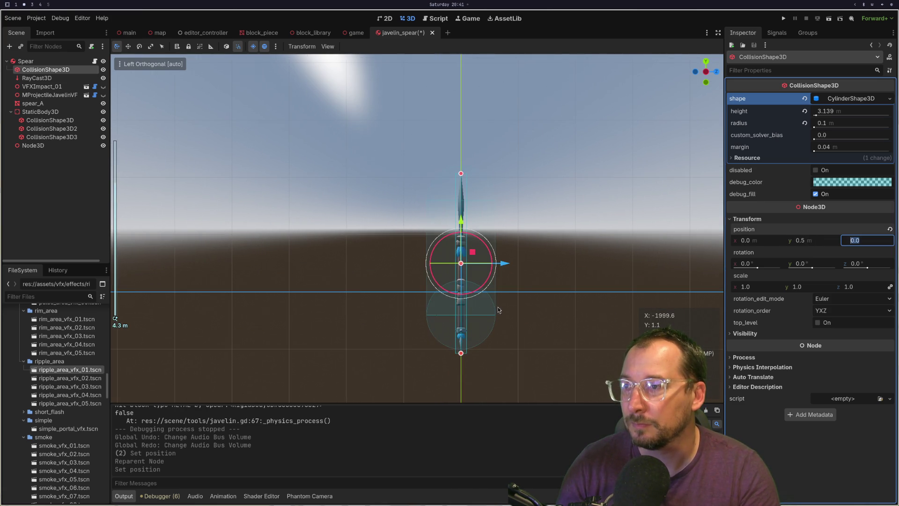
scroll(621, 332, down, 2)
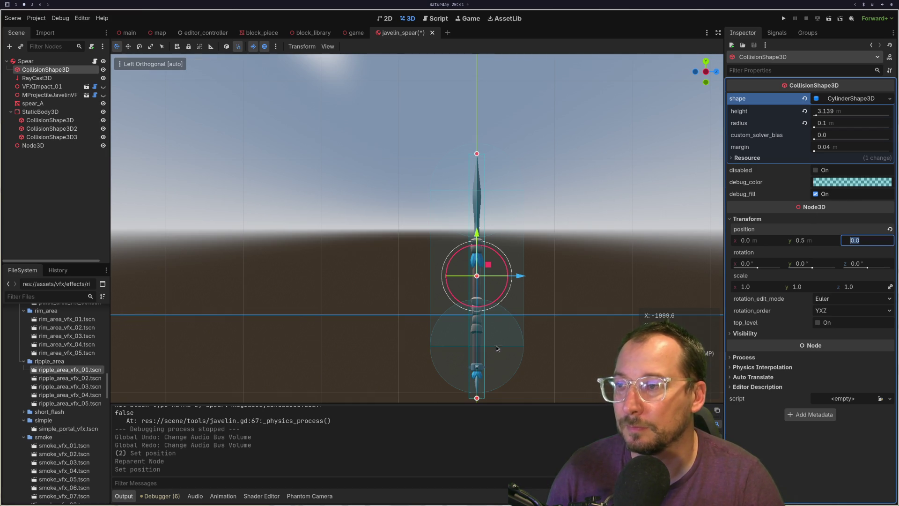
scroll(554, 283, up, 3)
drag(531, 315, 229, 82)
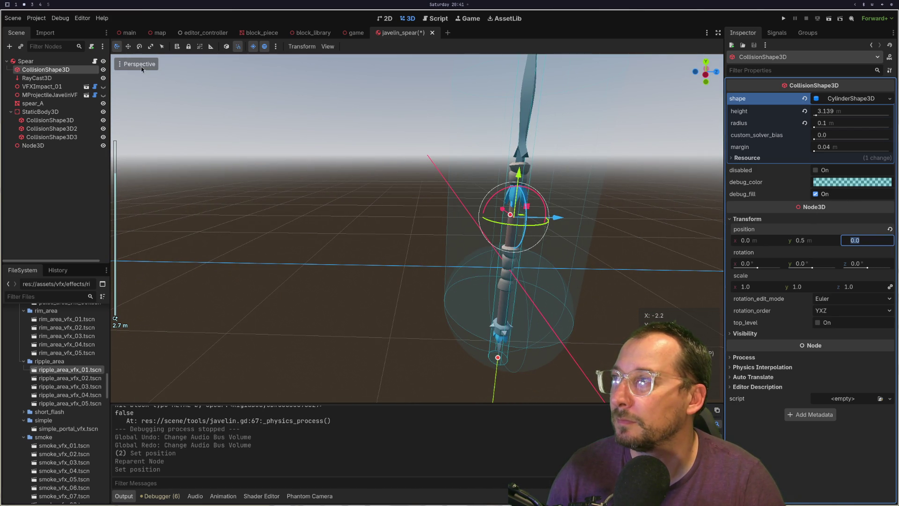
click(141, 66)
click(141, 98)
drag(505, 205, 455, 358)
mouse_move(475, 272)
mouse_down()
mouse_move(478, 147)
mouse_move(470, 358)
mouse_move(493, 268)
mouse_up()
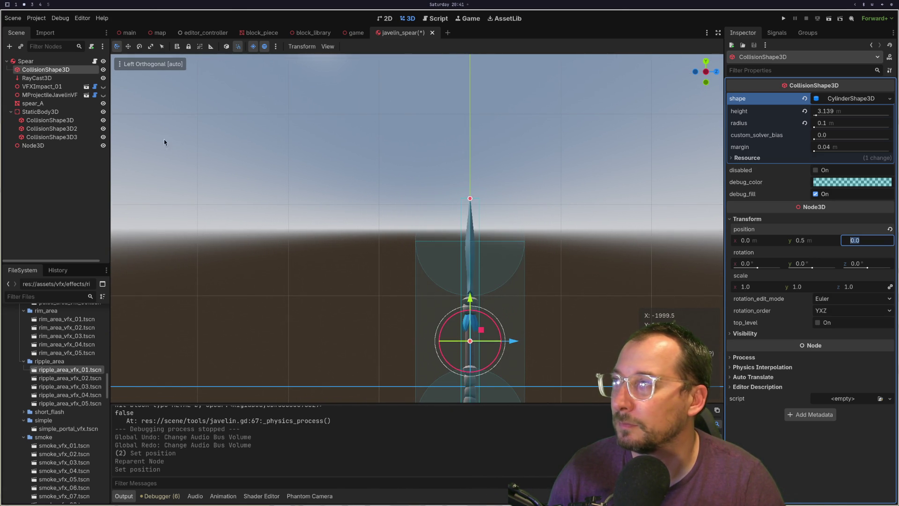
Inspect the StaticBody3D's transform, orbiting the view and returning to Left View.
click(21, 114)
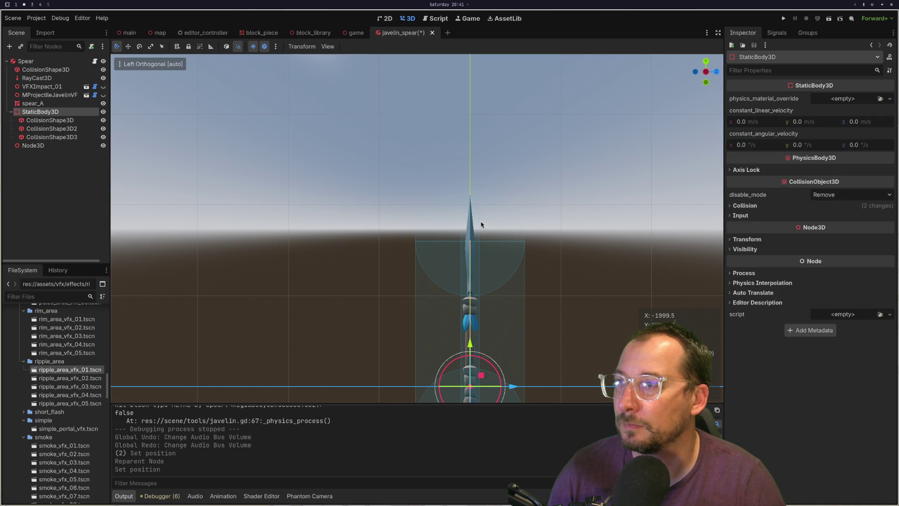
scroll(470, 258, down, 2)
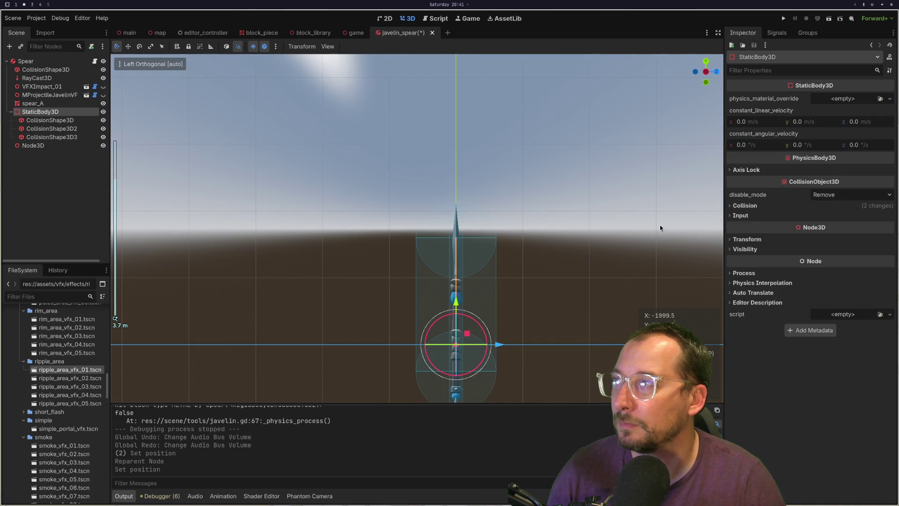
click(768, 241)
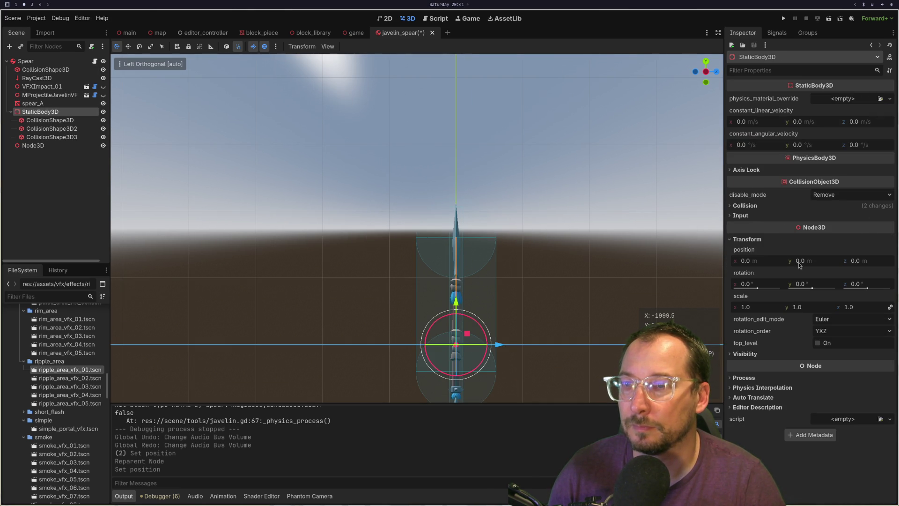
scroll(554, 270, up, 2)
mouse_move(554, 299)
mouse_down()
mouse_move(554, 331)
mouse_move(566, 270)
mouse_move(536, 263)
mouse_up()
scroll(529, 264, down, 3)
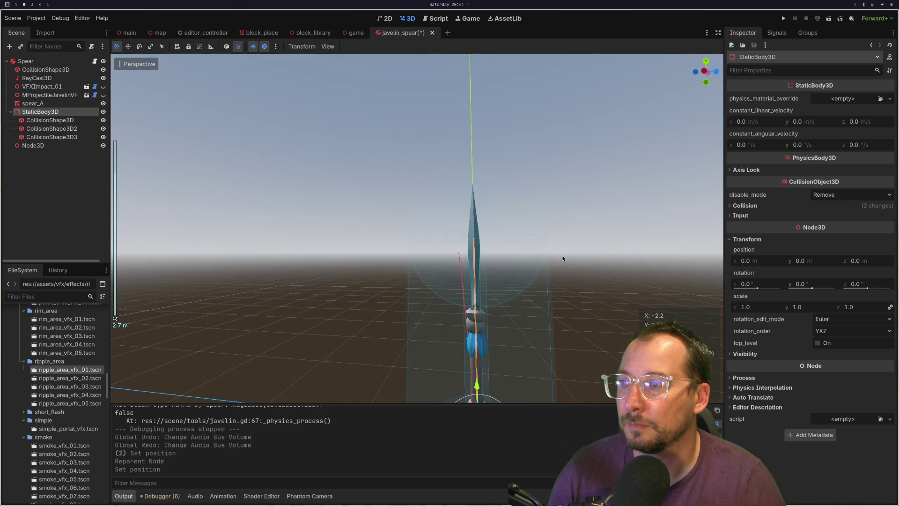
click(126, 66)
click(141, 96)
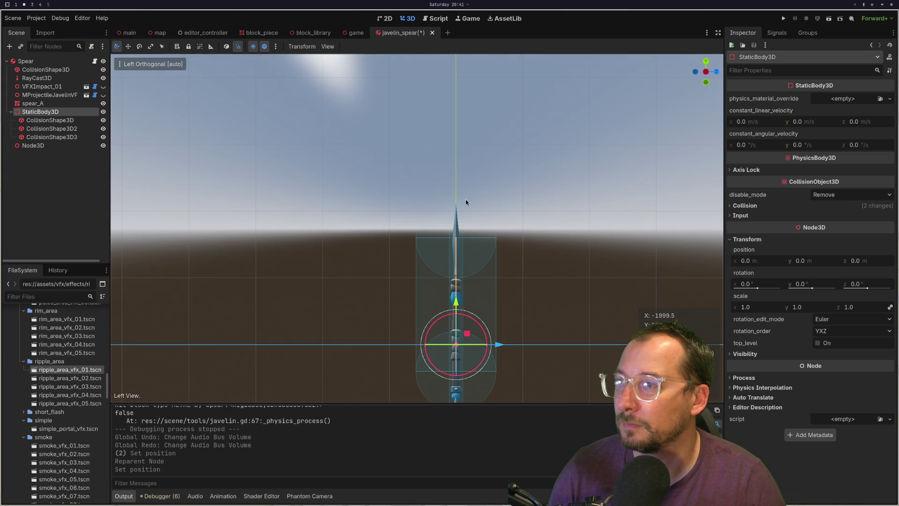
scroll(570, 260, up, 3)
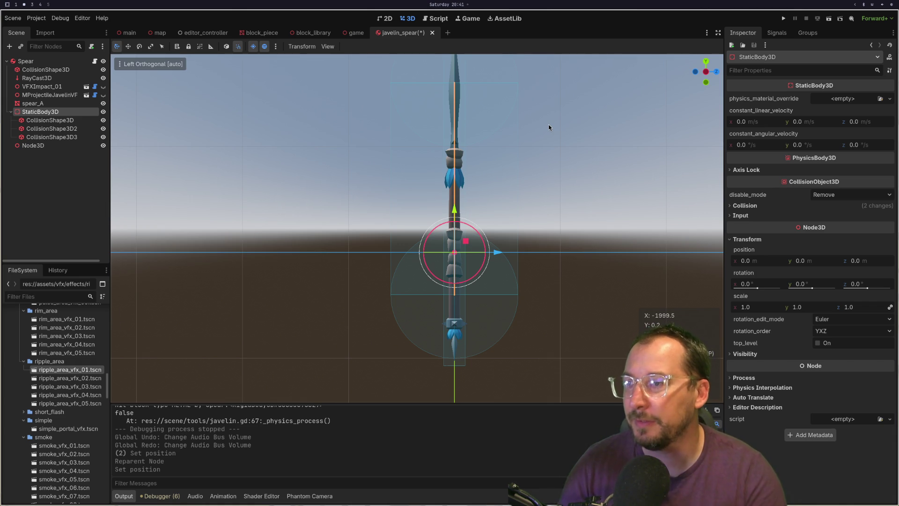
Save the javelin_spear scene with Ctrl+S and move to the Neovim workspace.
mouse_move(729, 152)
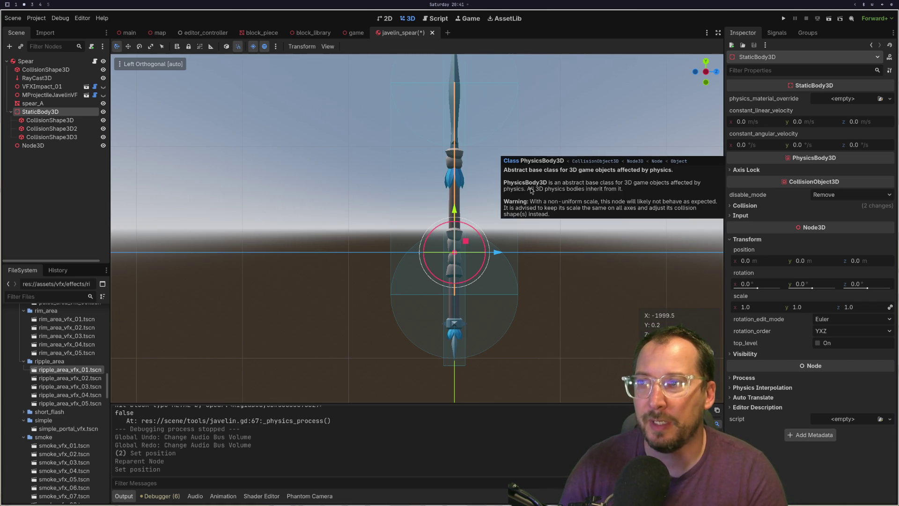
key(ctrl+s)
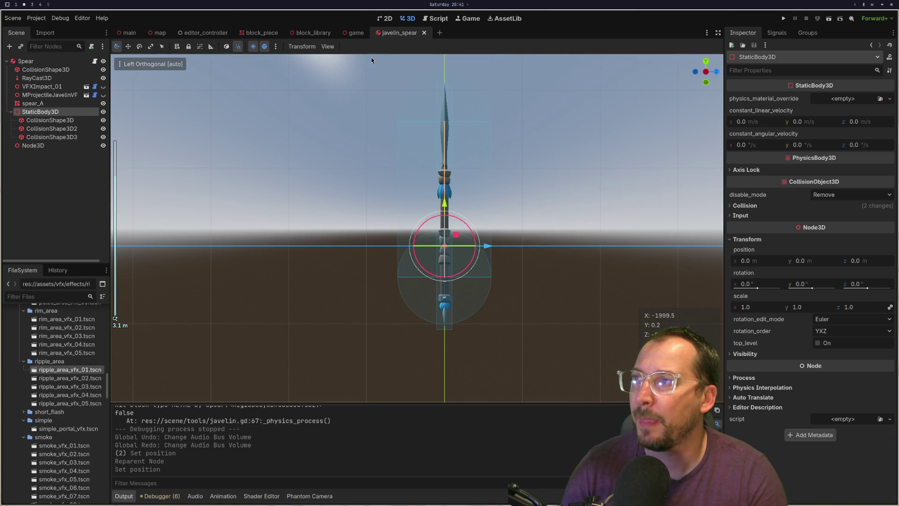
key(super+1)
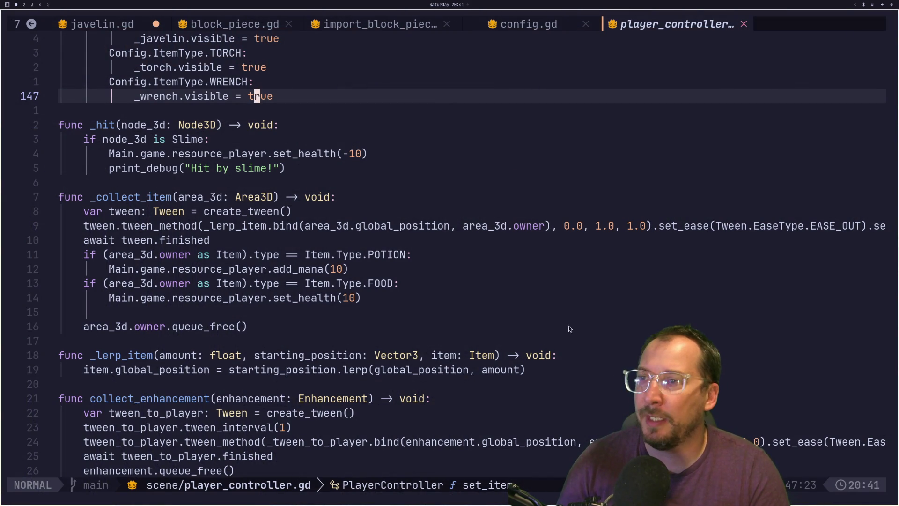
Write the javelin.gd buffer with :w, then go back to Godot.
click(91, 19)
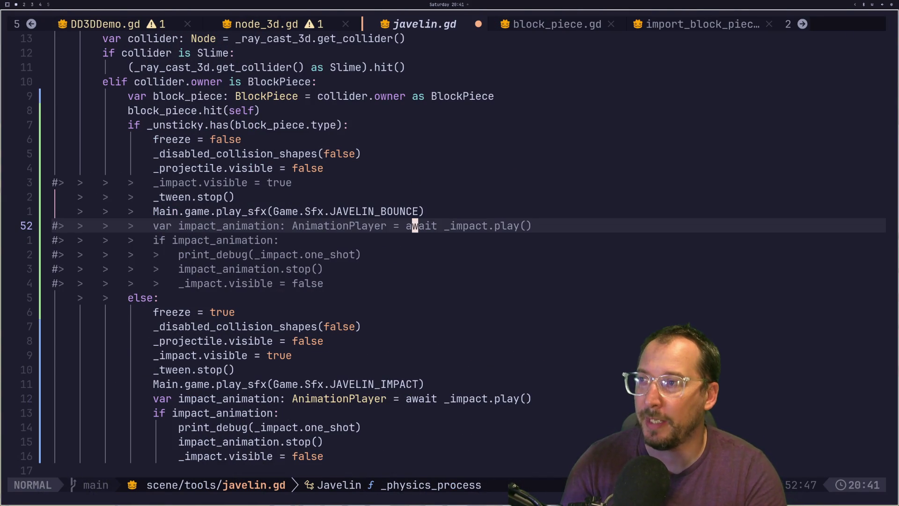
text(:w)
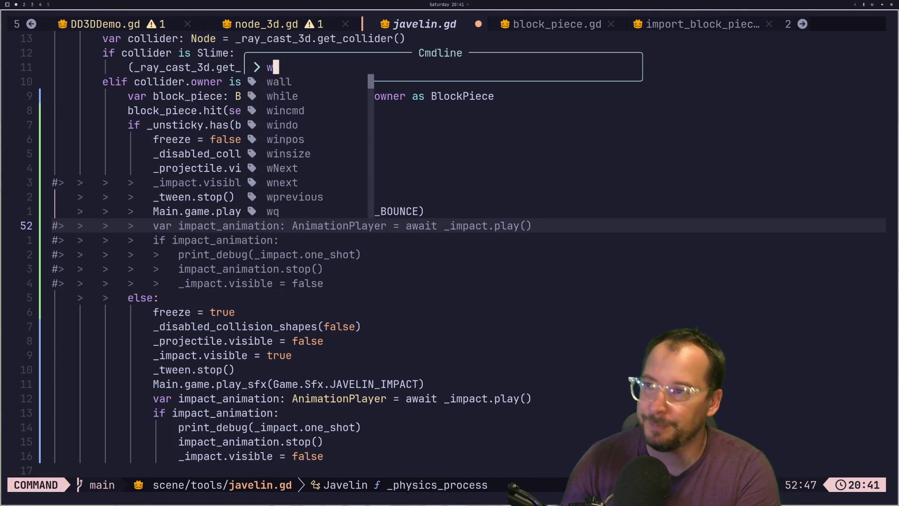
key(Return)
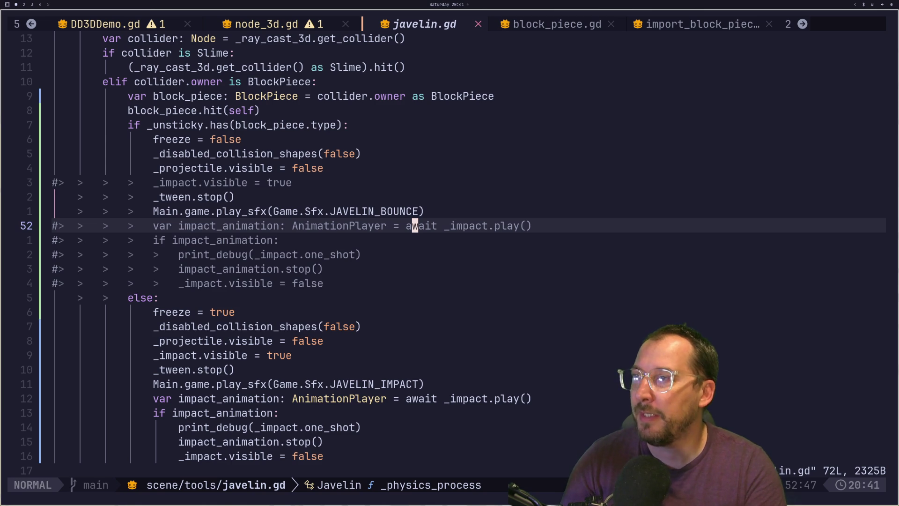
key(super+2)
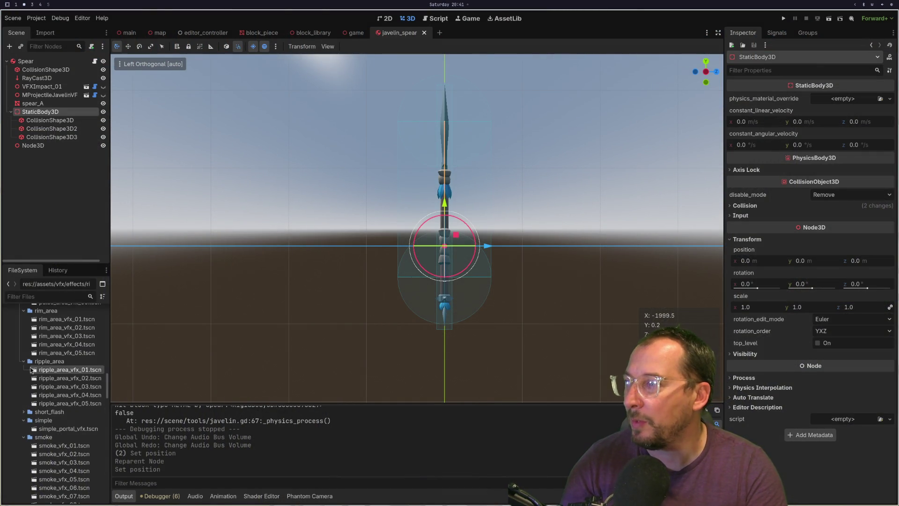
Expand the pillar_area folder and briefly preview pillar_area_vfx_01 before closing it.
scroll(82, 309, up, 4)
scroll(75, 359, up, 10)
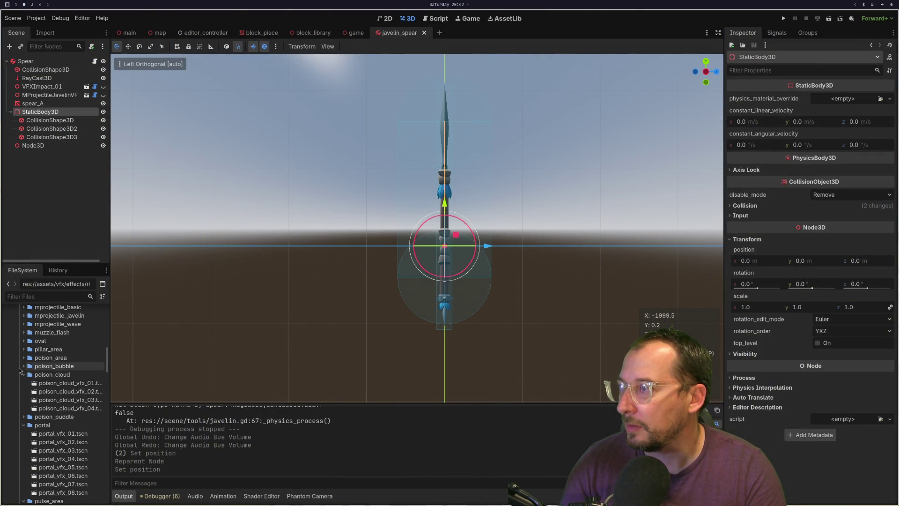
scroll(53, 423, up, 4)
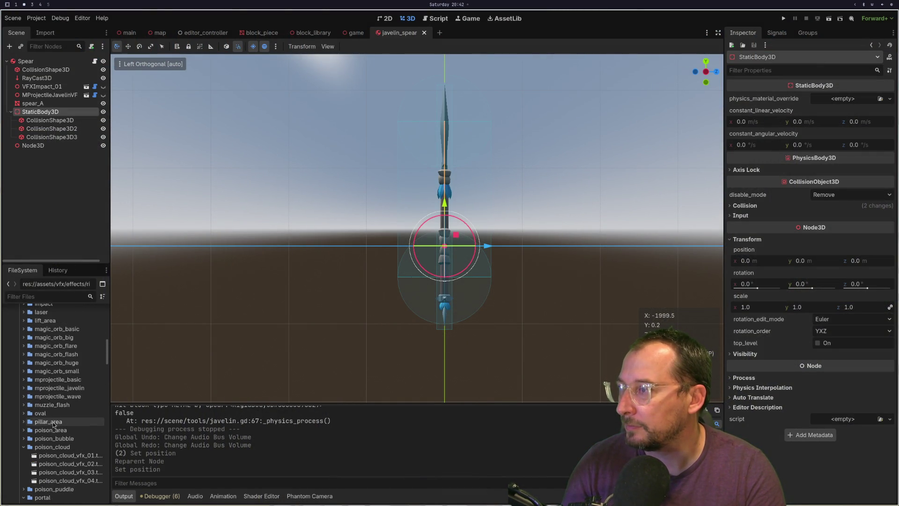
double_click(49, 420)
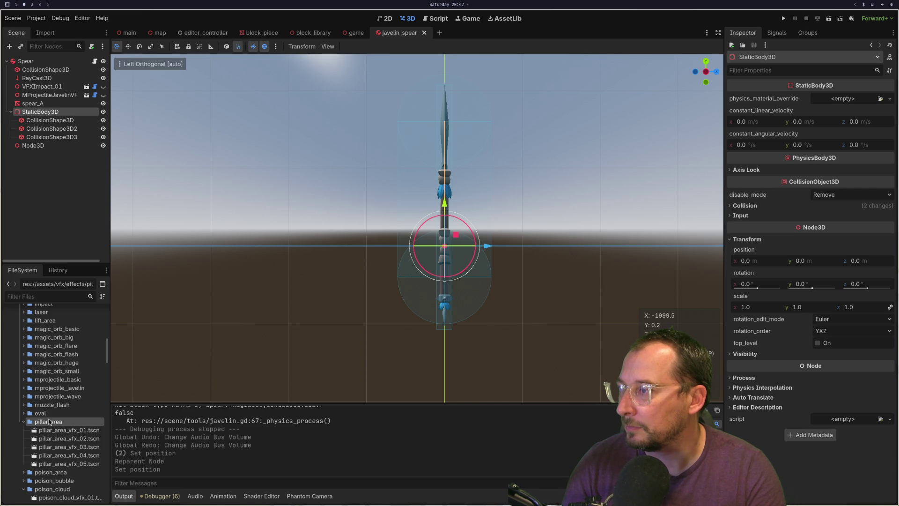
double_click(67, 430)
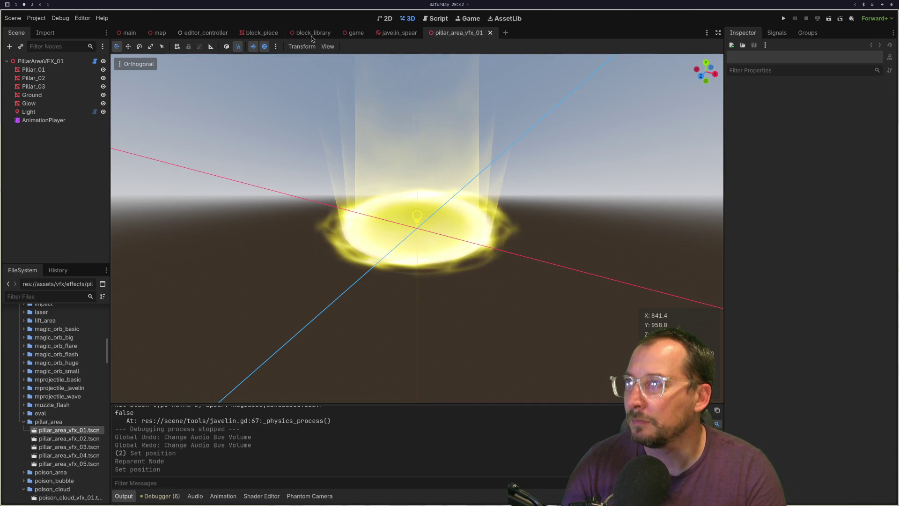
click(493, 30)
Collapse the floating and explosion effect folders and select beam_vfx_scene.tscn.
scroll(98, 373, up, 3)
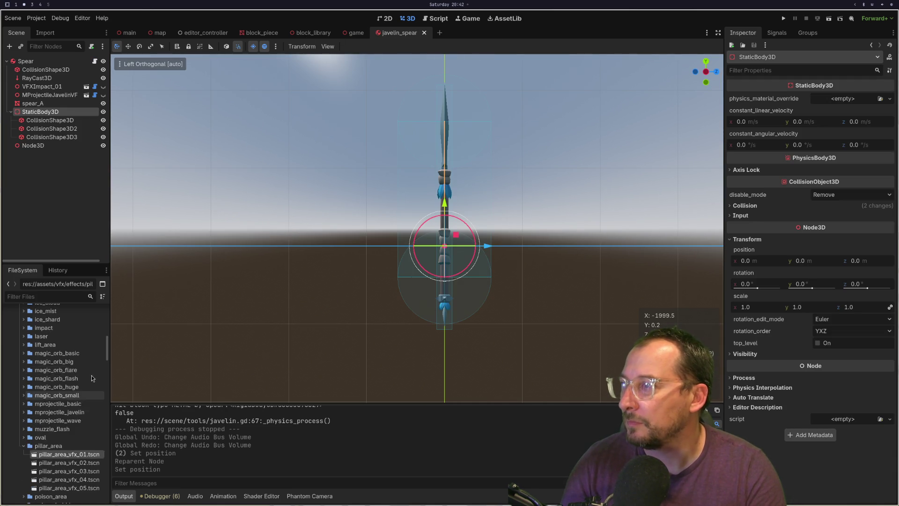
scroll(66, 381, up, 2)
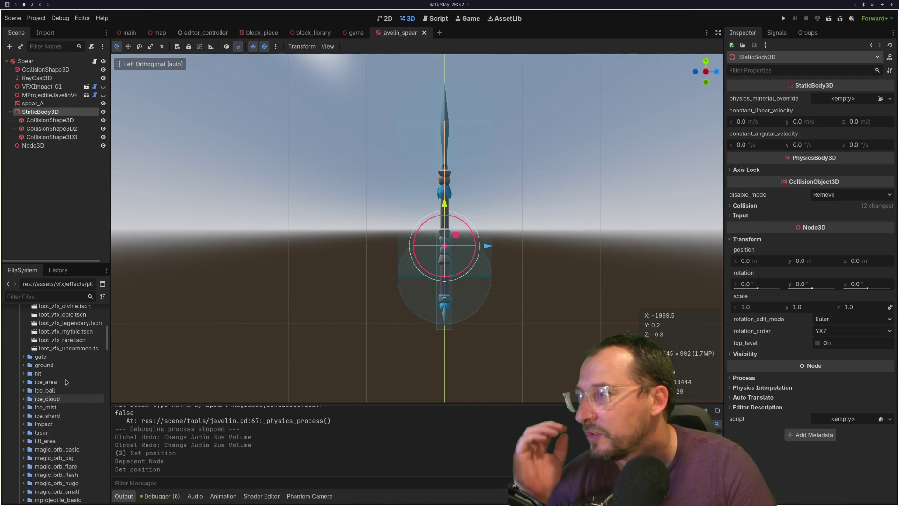
scroll(60, 373, up, 1)
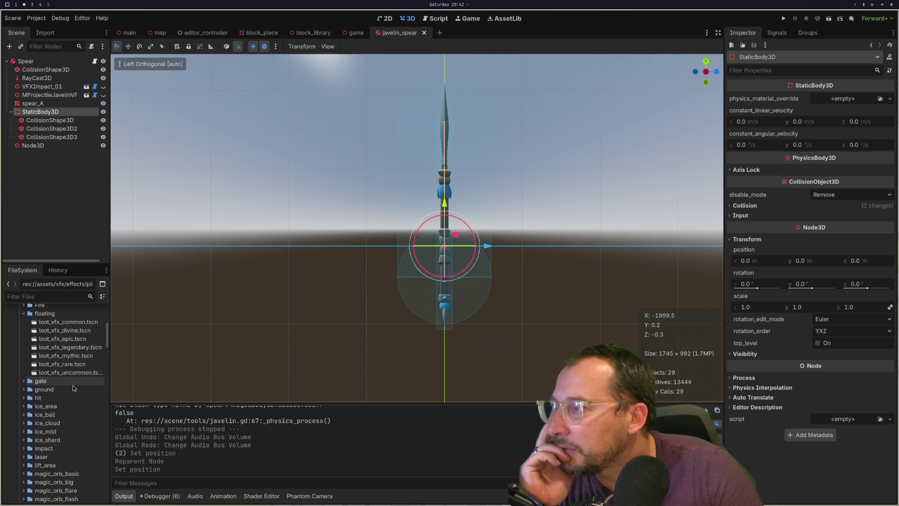
click(23, 314)
scroll(48, 370, up, 3)
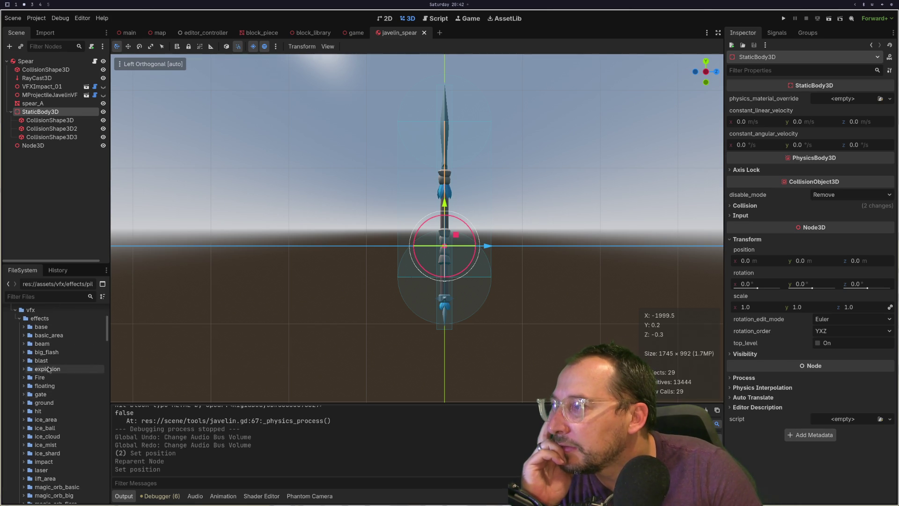
click(23, 369)
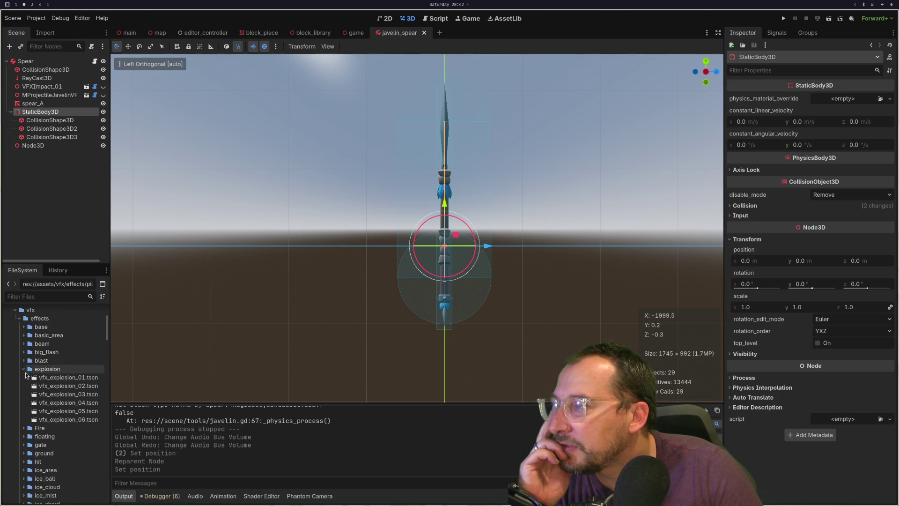
click(24, 369)
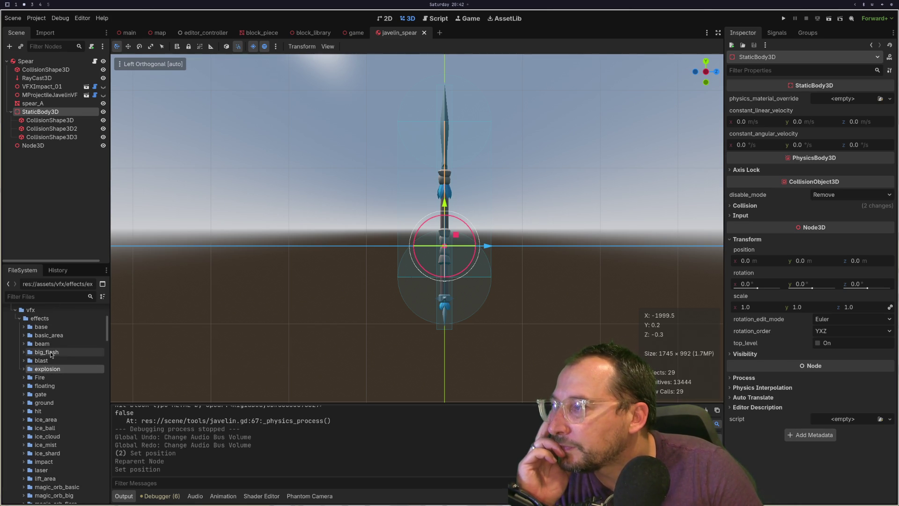
drag(107, 332, 89, 434)
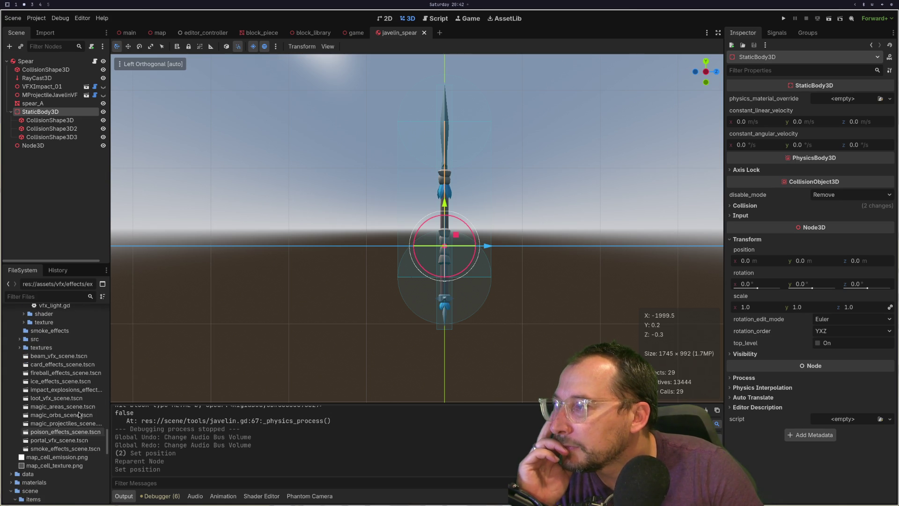
click(65, 357)
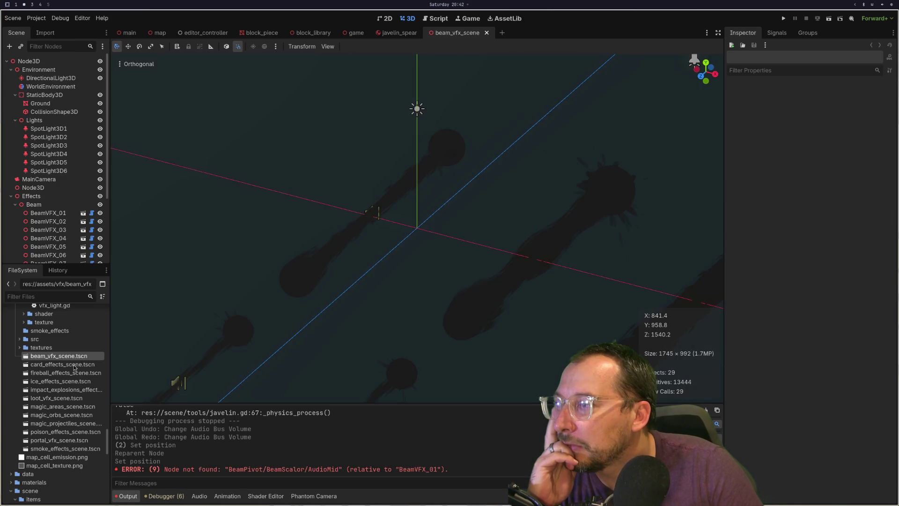
Open card_effects_scene and smoke_effects_scene, then orbit and pan over the smoke emitters.
double_click(74, 367)
click(66, 448)
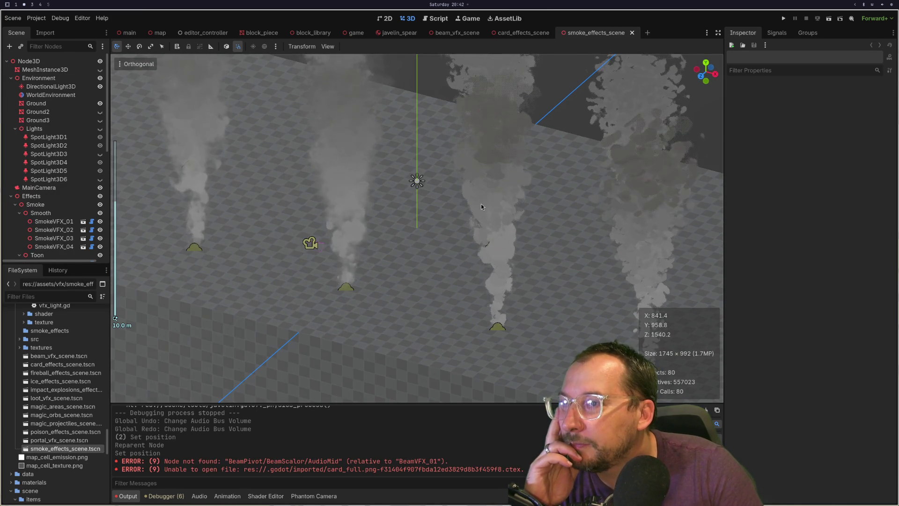
scroll(482, 204, down, 3)
drag(546, 193, 504, 220)
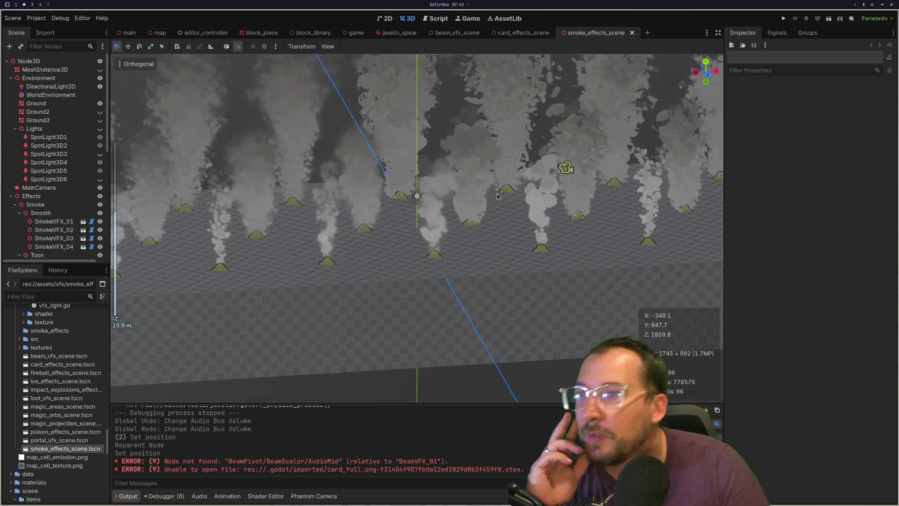
scroll(504, 220, up, 8)
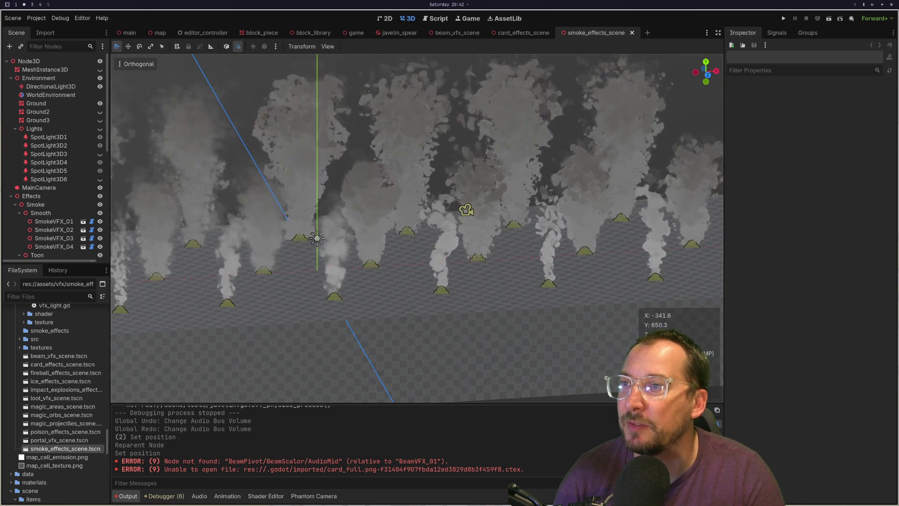
scroll(529, 245, up, 6)
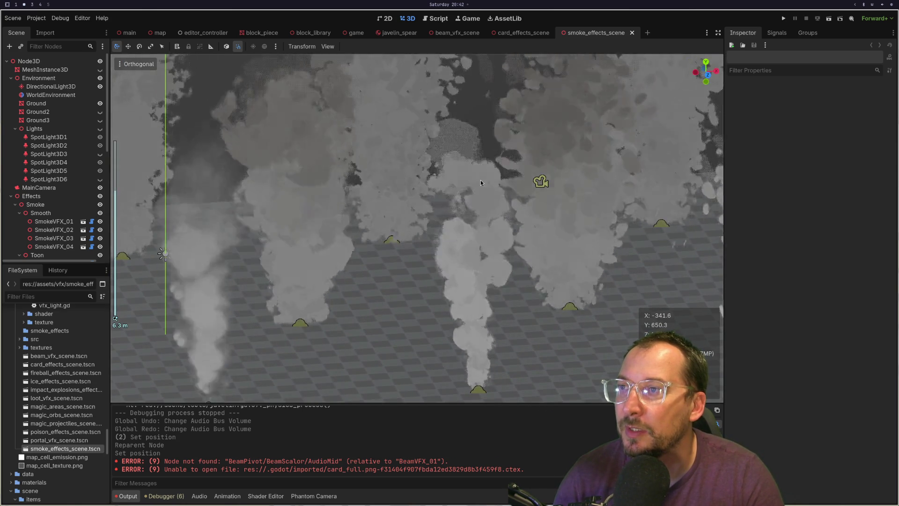
scroll(524, 202, down, 10)
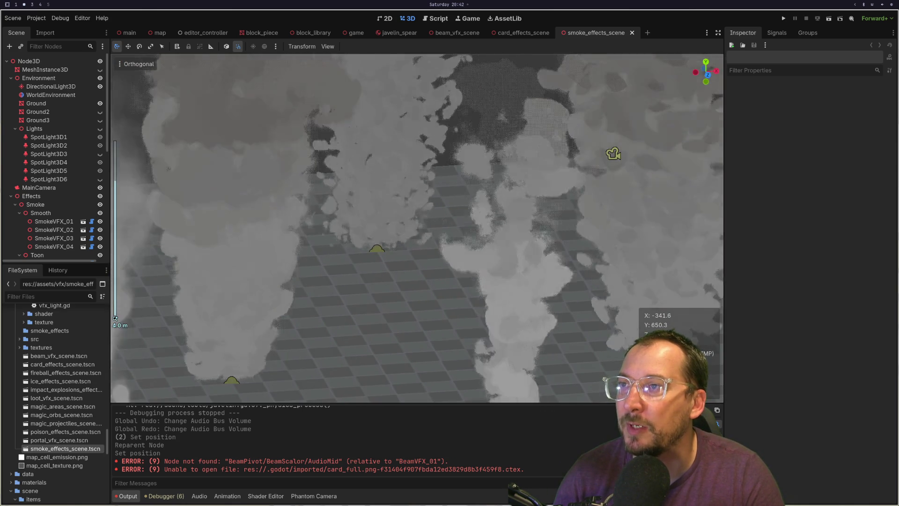
mouse_move(502, 178)
mouse_down()
mouse_move(687, 212)
mouse_move(415, 229)
mouse_move(572, 198)
mouse_move(522, 237)
mouse_move(115, 377)
mouse_up()
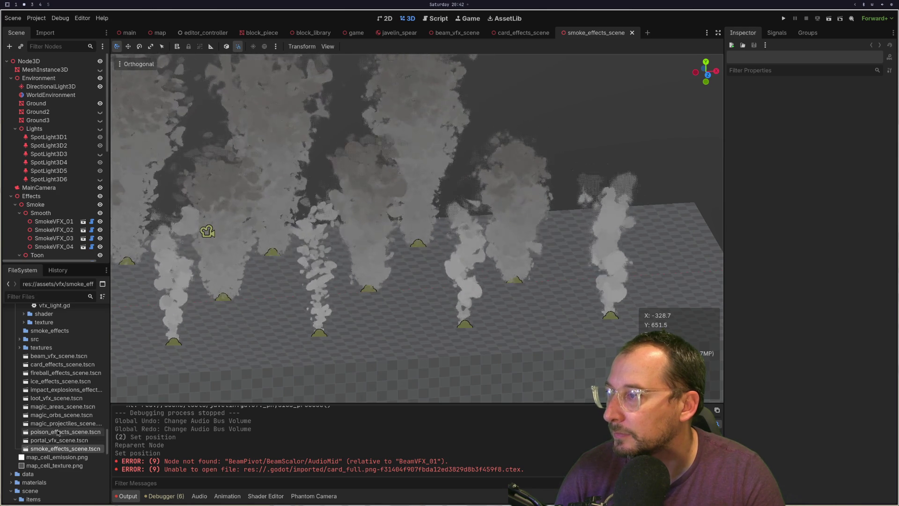
Open impact_explosions_effects_scene from the FileSystem dock.
click(69, 390)
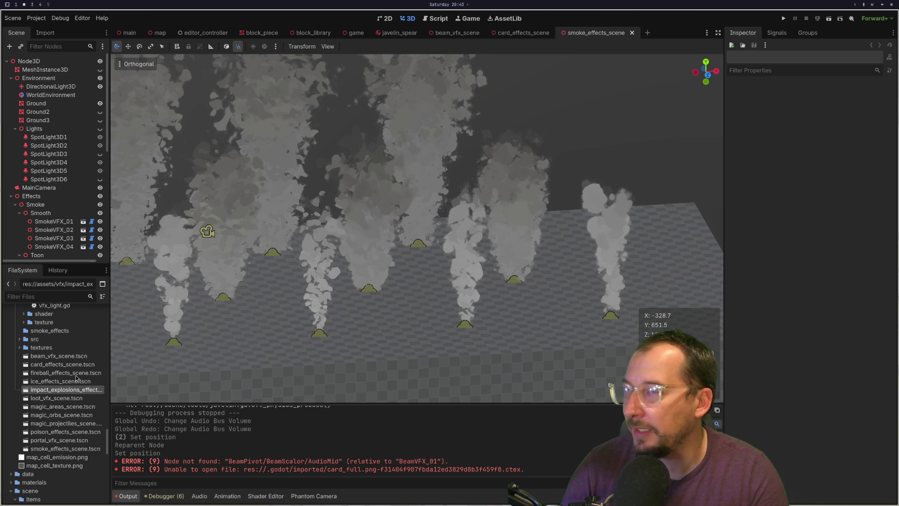
scroll(313, 279, down, 3)
scroll(365, 198, up, 5)
scroll(418, 310, up, 15)
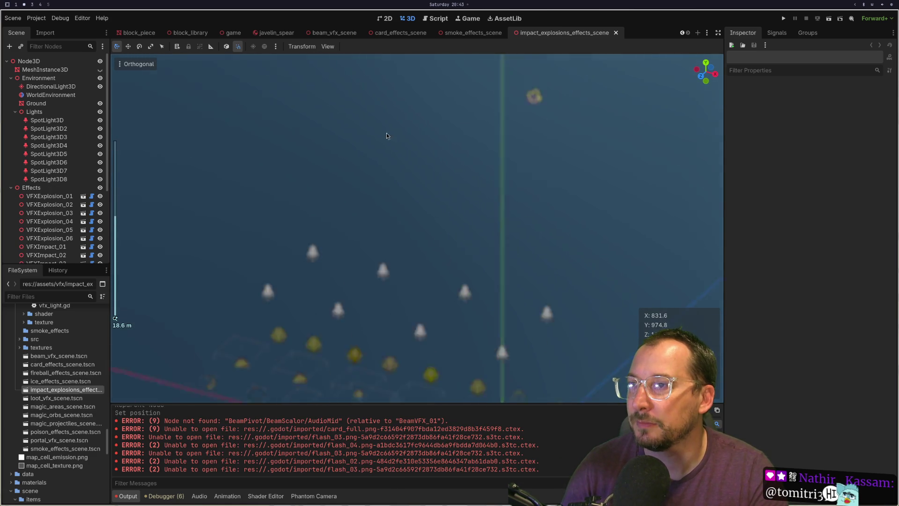
Close and reopen the impact_explosions_effects_scene tab, then run it as the current scene.
drag(418, 278, 475, 150)
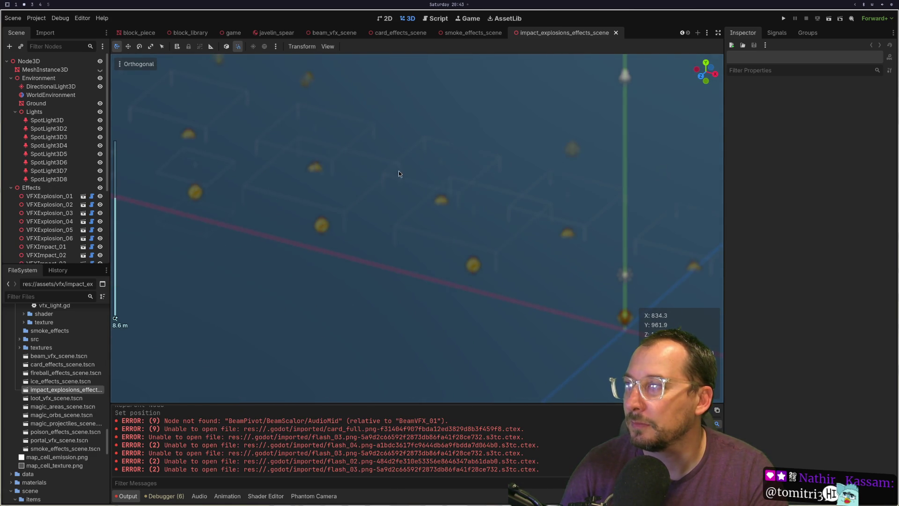
scroll(518, 233, down, 4)
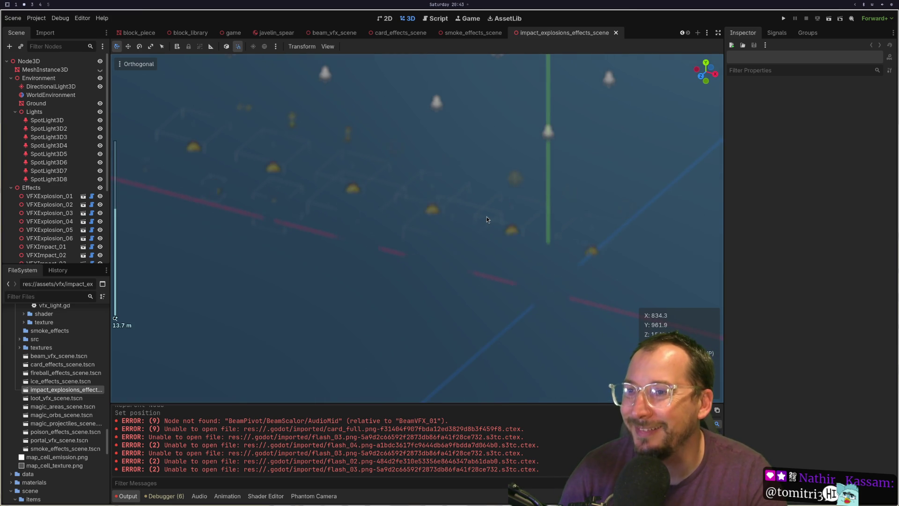
click(615, 33)
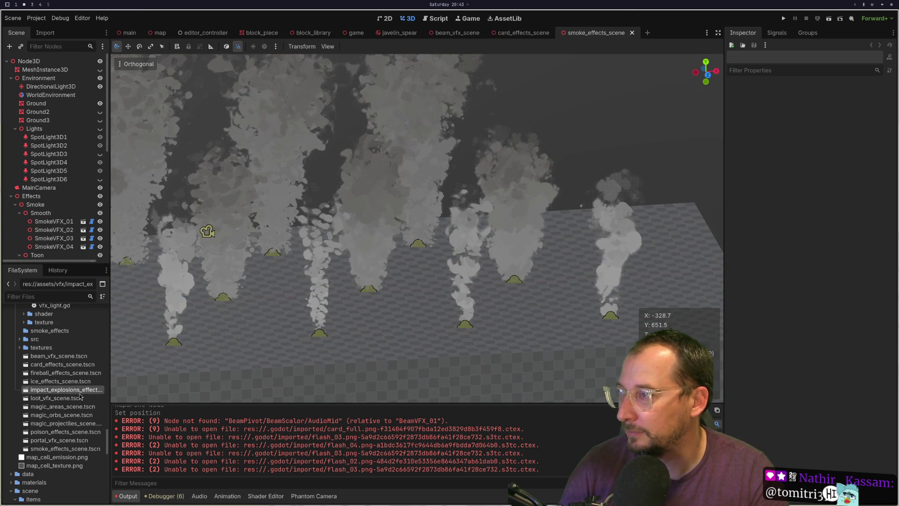
click(830, 21)
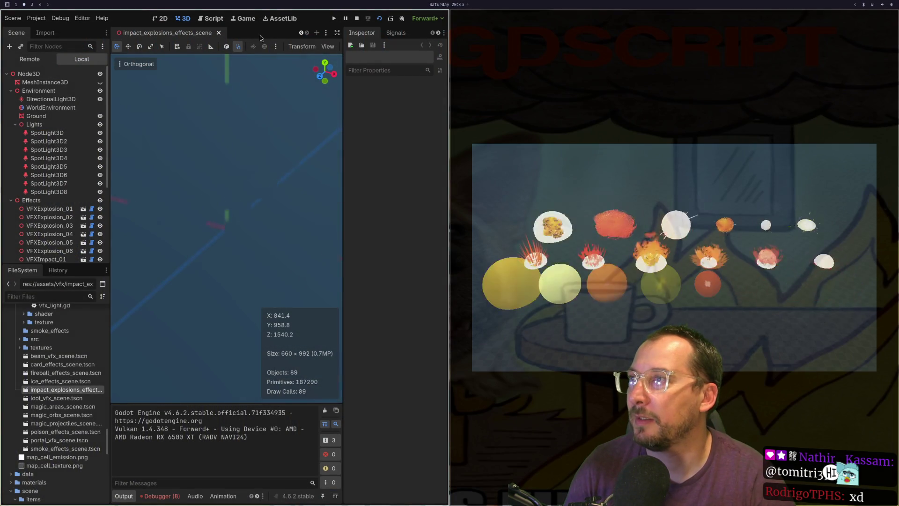
In the running game, enable 3D picking, pick a mesh, and compare the Remote and Local scene trees.
click(244, 20)
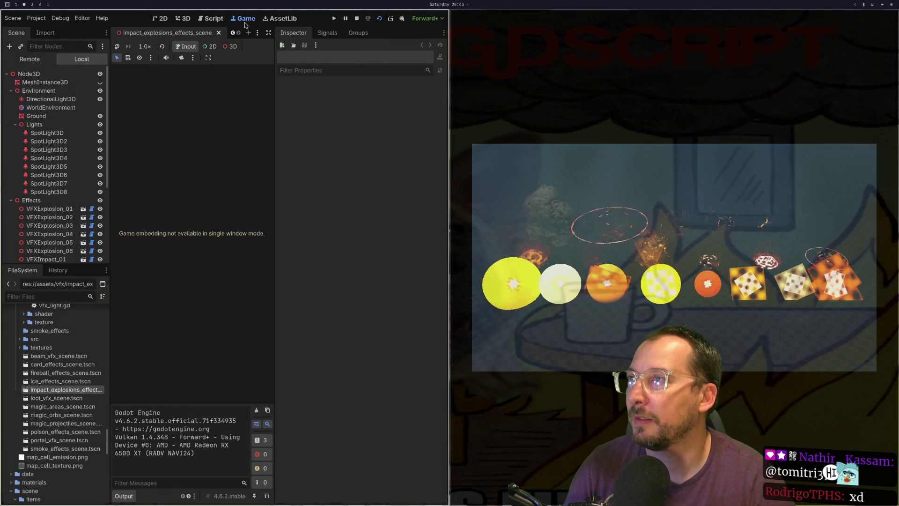
click(230, 47)
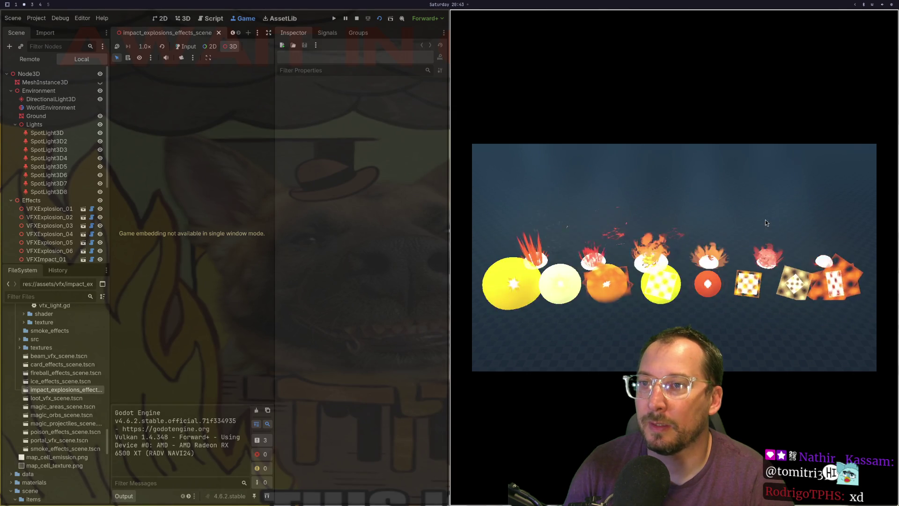
click(765, 220)
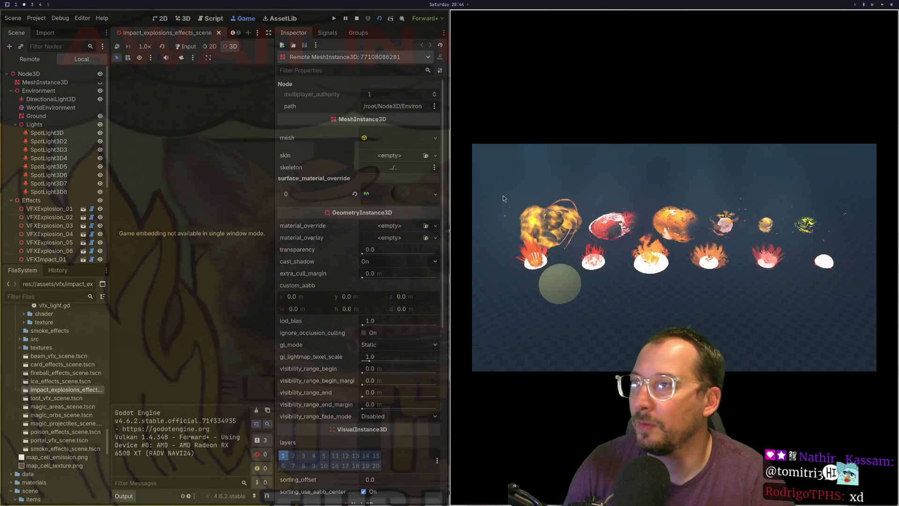
scroll(60, 186, down, 5)
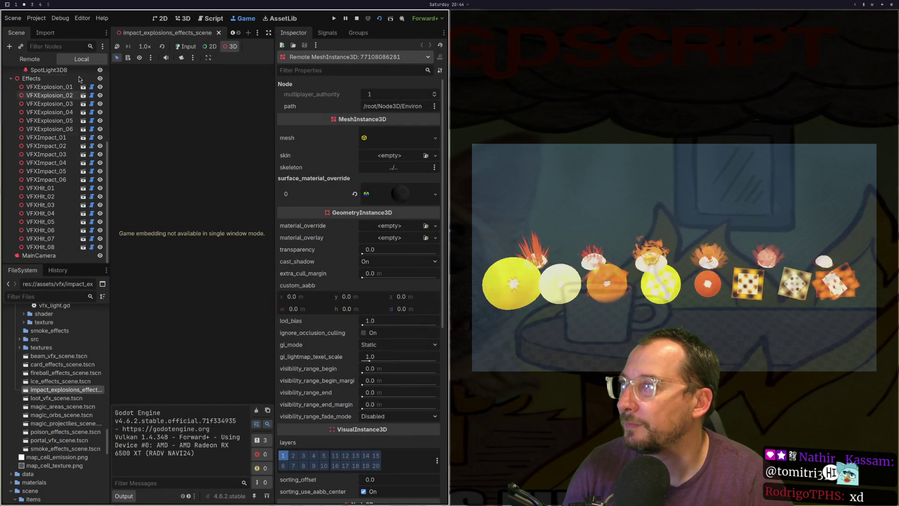
click(35, 62)
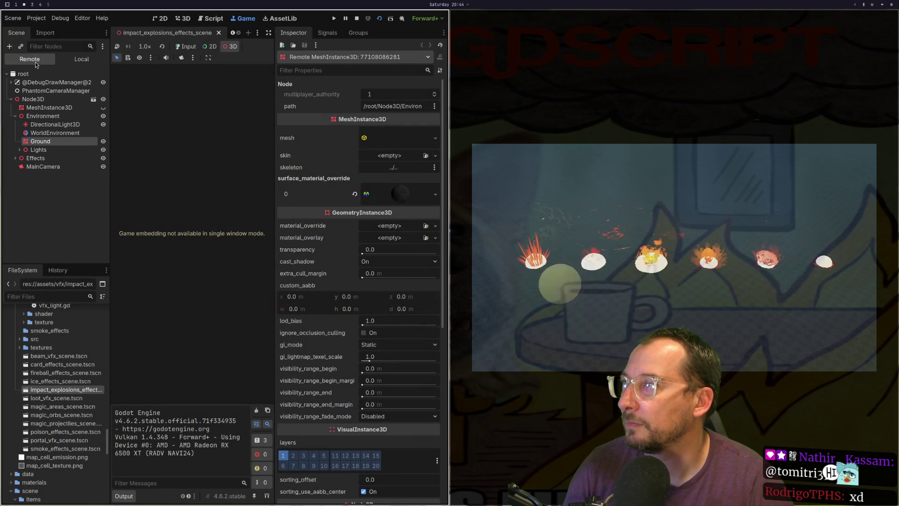
click(69, 61)
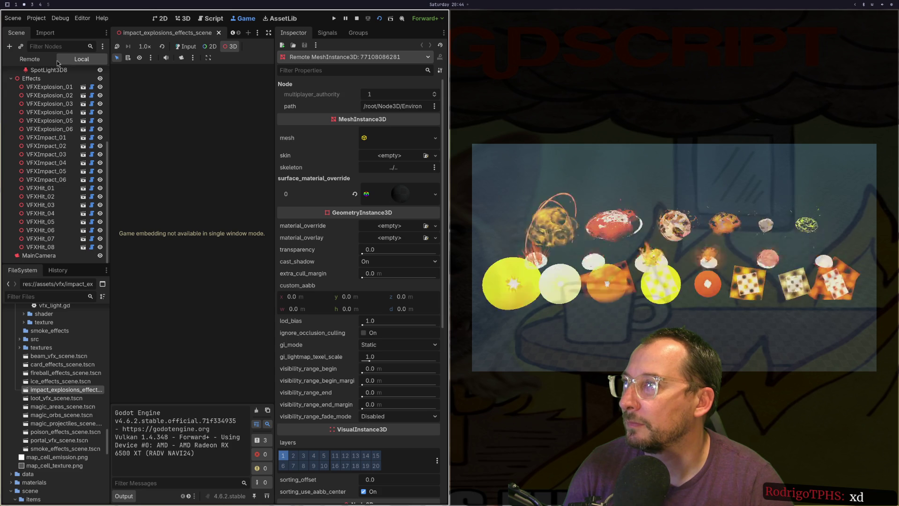
click(38, 60)
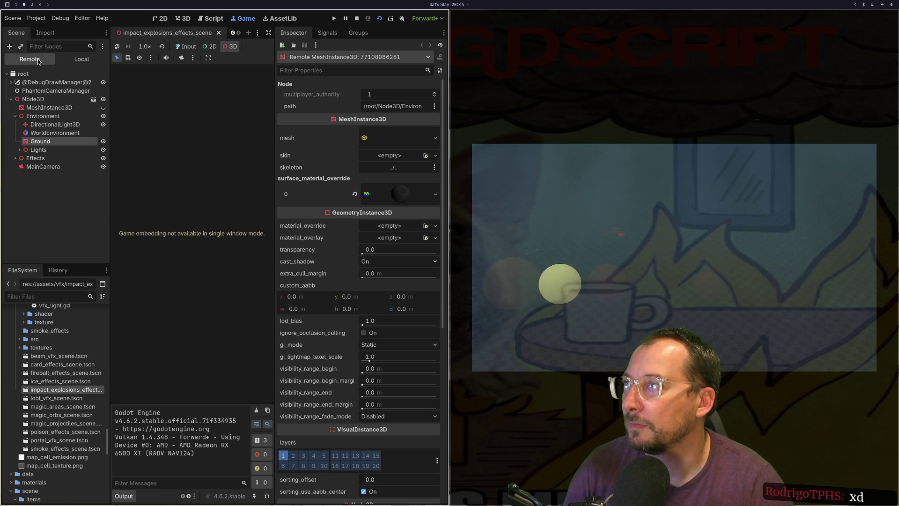
click(545, 204)
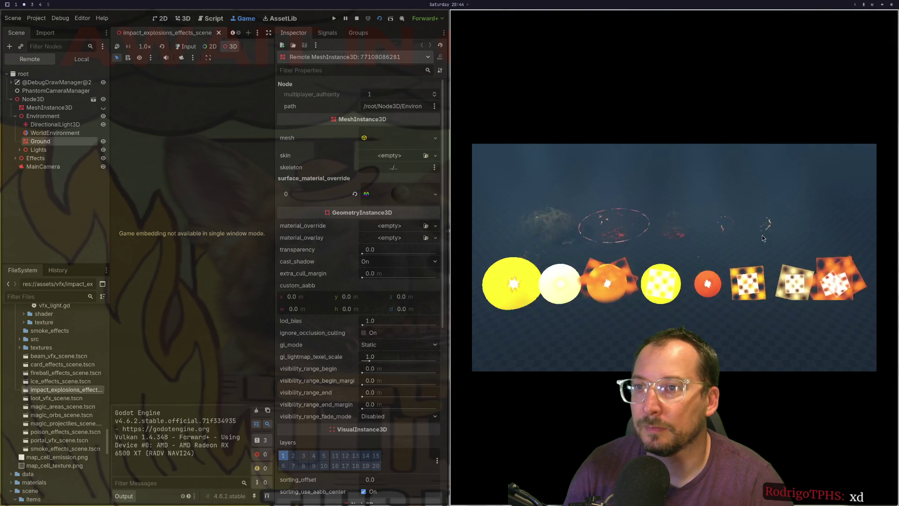
click(266, 15)
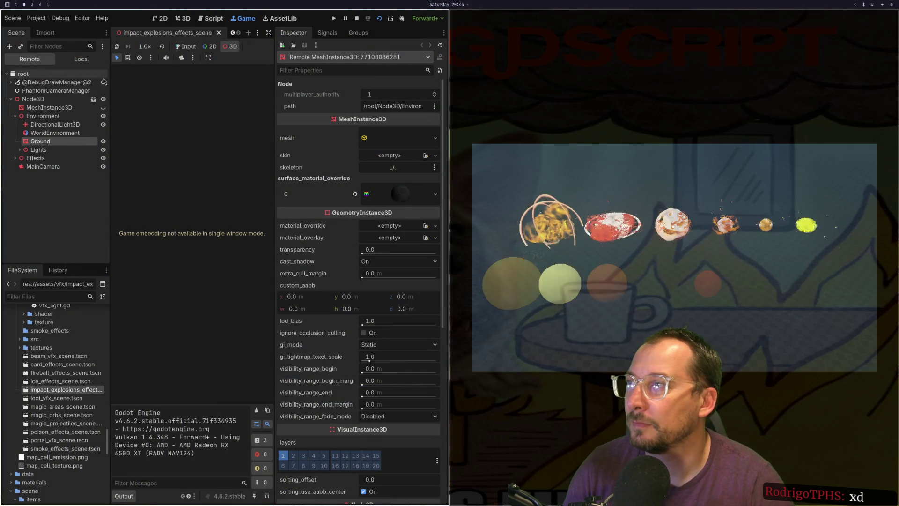
From the local effects tree, open VFXExplosion_01's own scene and view it in 3D.
click(81, 60)
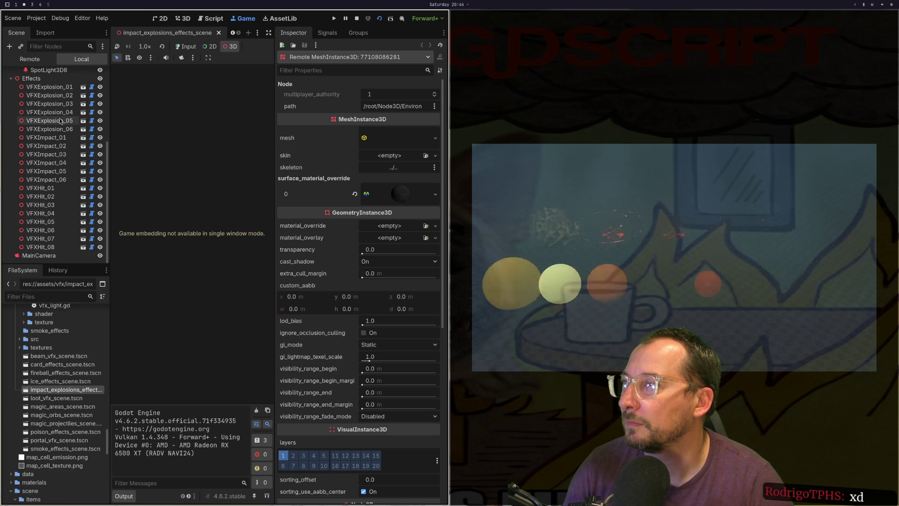
scroll(60, 138, up, 4)
scroll(60, 138, down, 3)
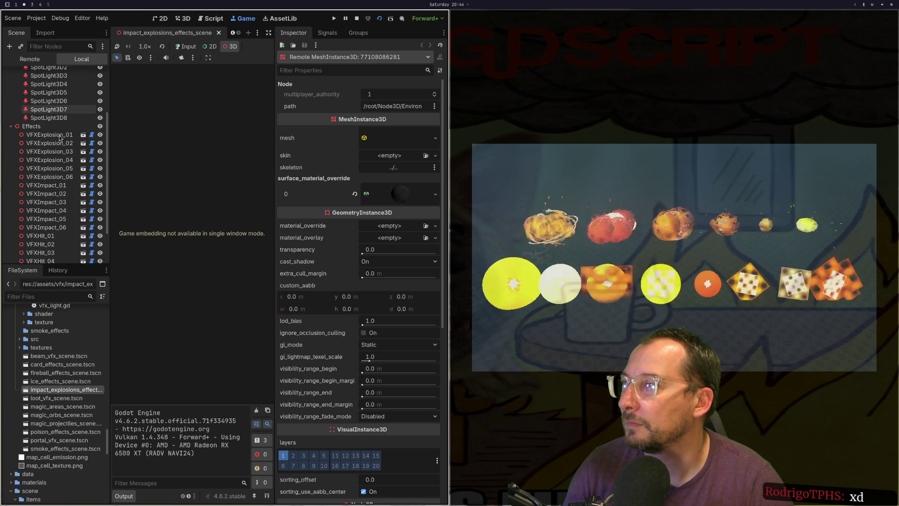
click(64, 169)
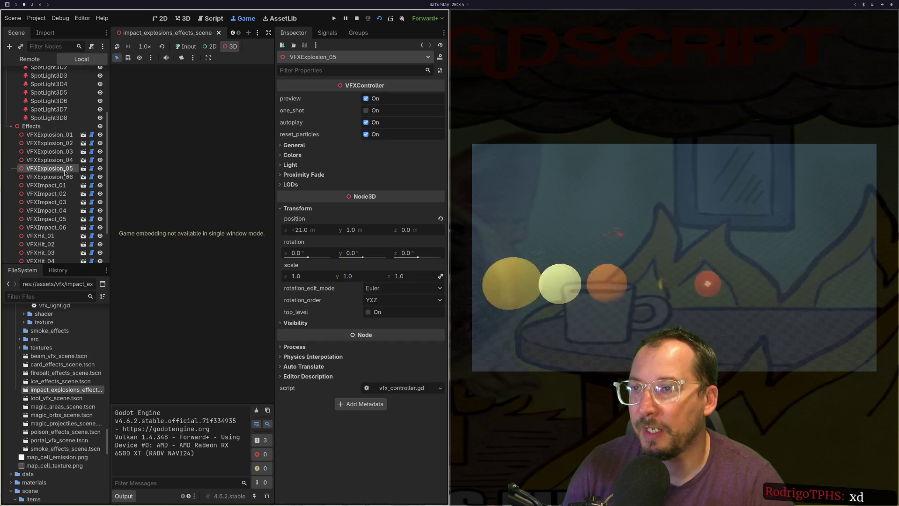
click(83, 134)
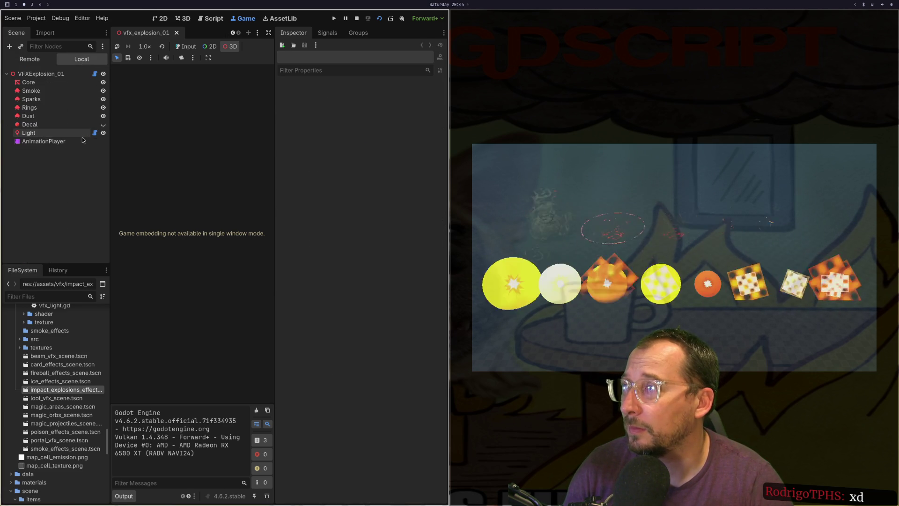
click(188, 19)
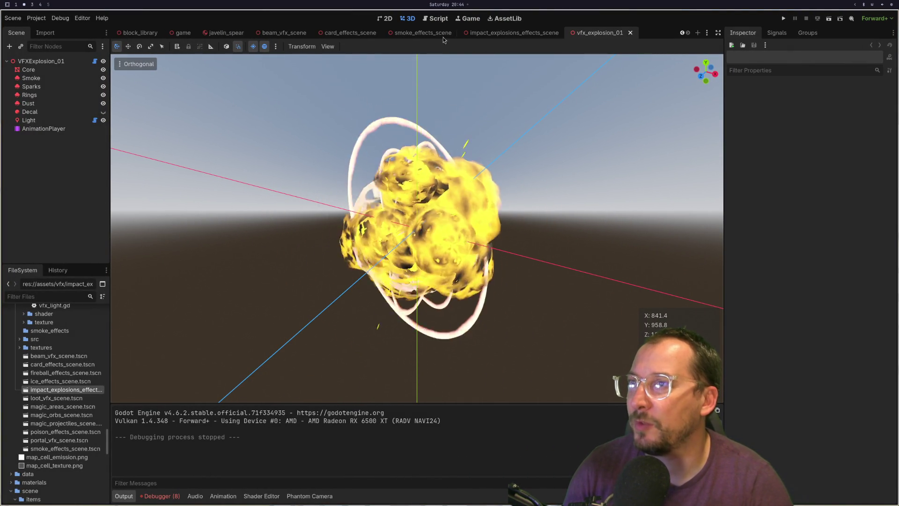
Close vfx_explosion_01, then preview the VFXExplosion_02 scene and close it.
click(630, 32)
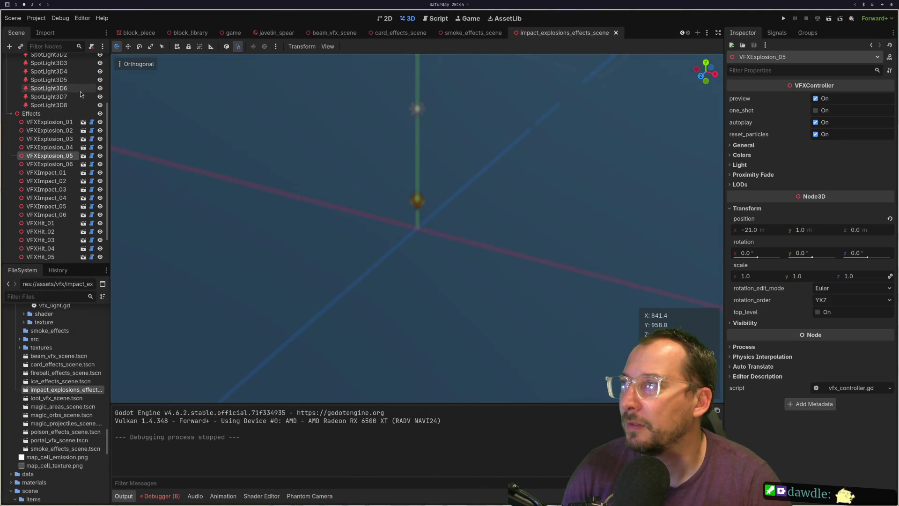
double_click(60, 130)
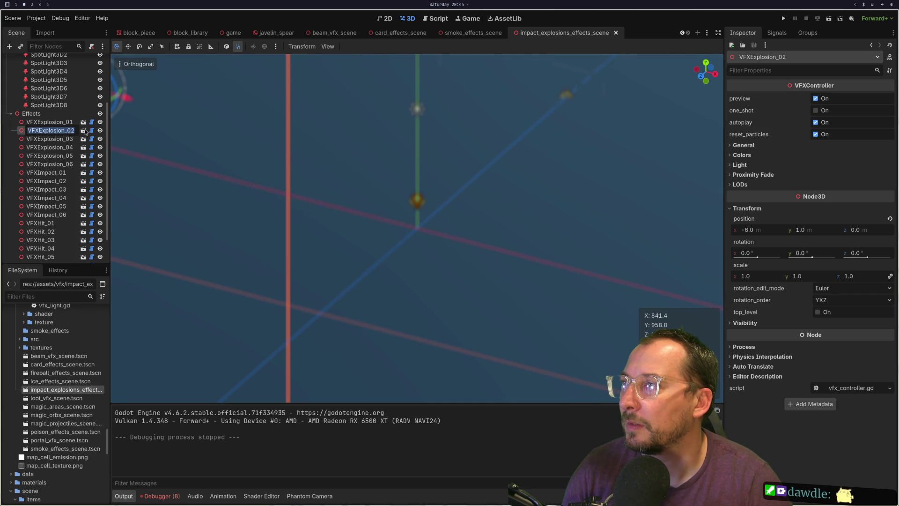
click(84, 131)
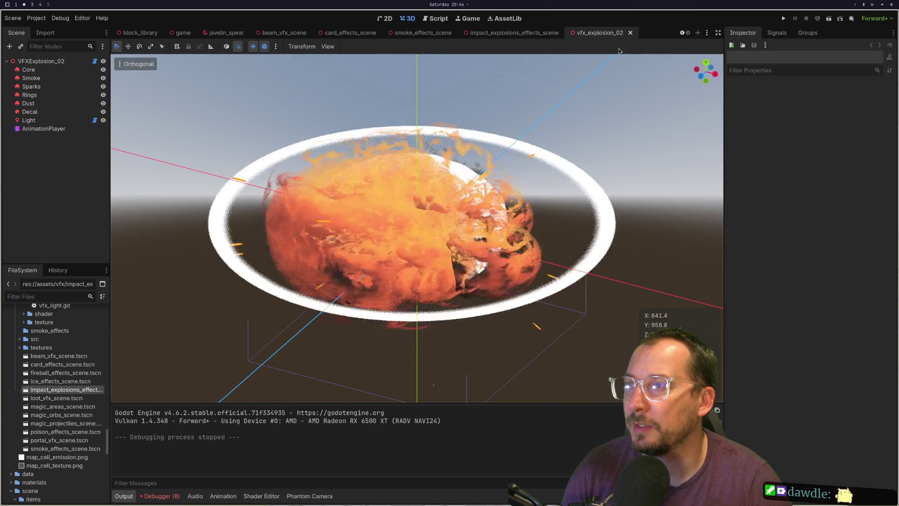
click(630, 32)
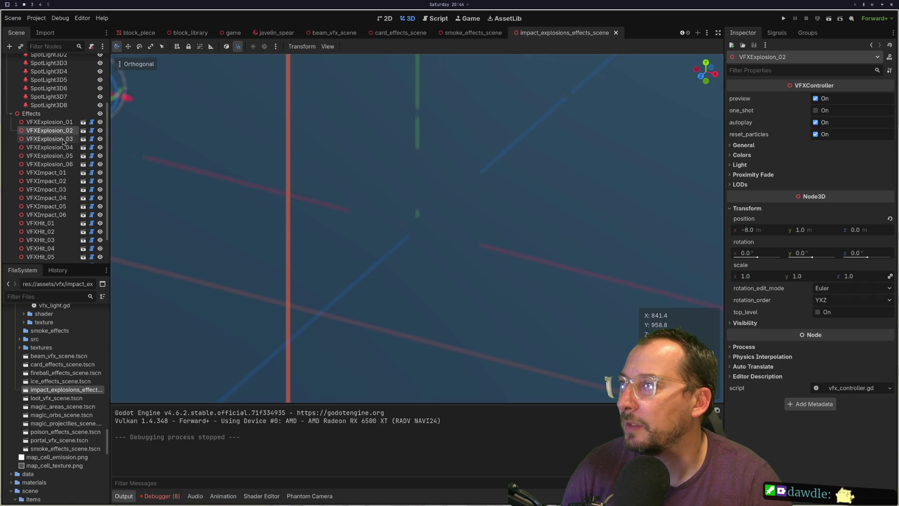
Preview and close VFXExplosion_03, open VFXExplosion_05, then go back to the javelin_spear tab.
click(83, 139)
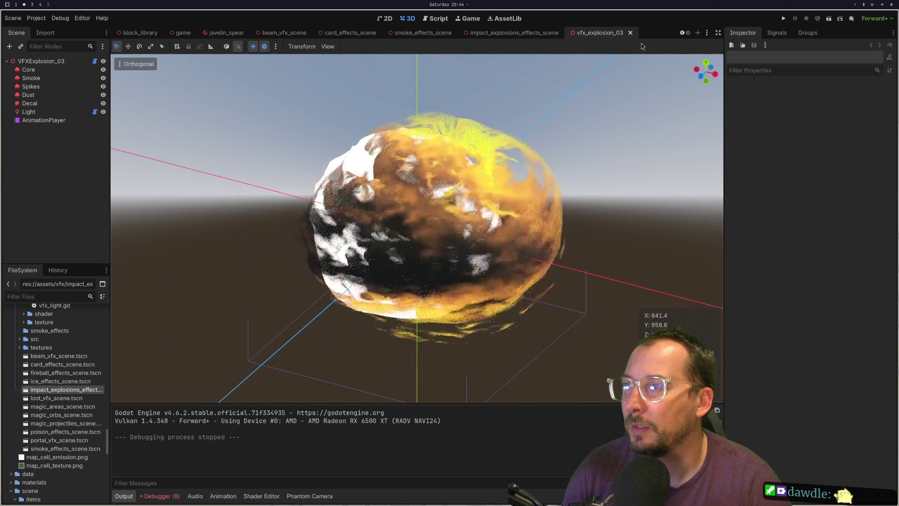
click(630, 33)
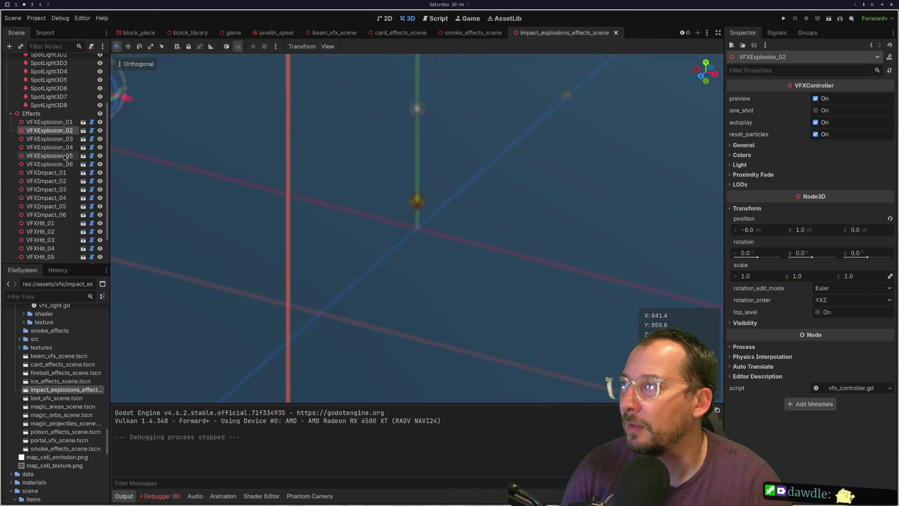
click(83, 156)
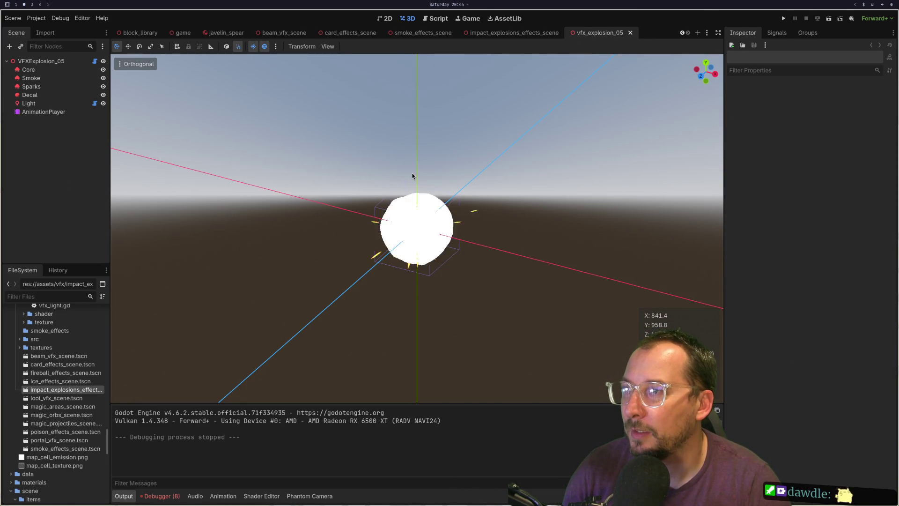
scroll(405, 254, up, 3)
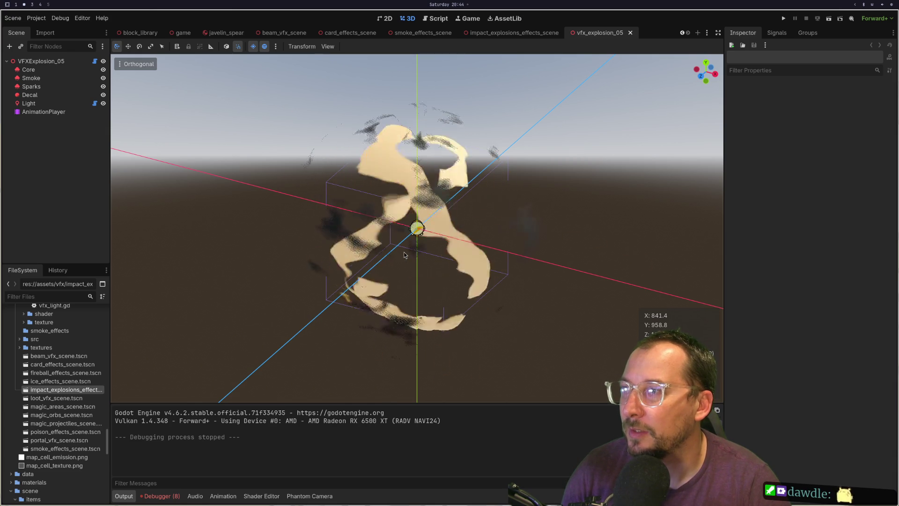
click(222, 34)
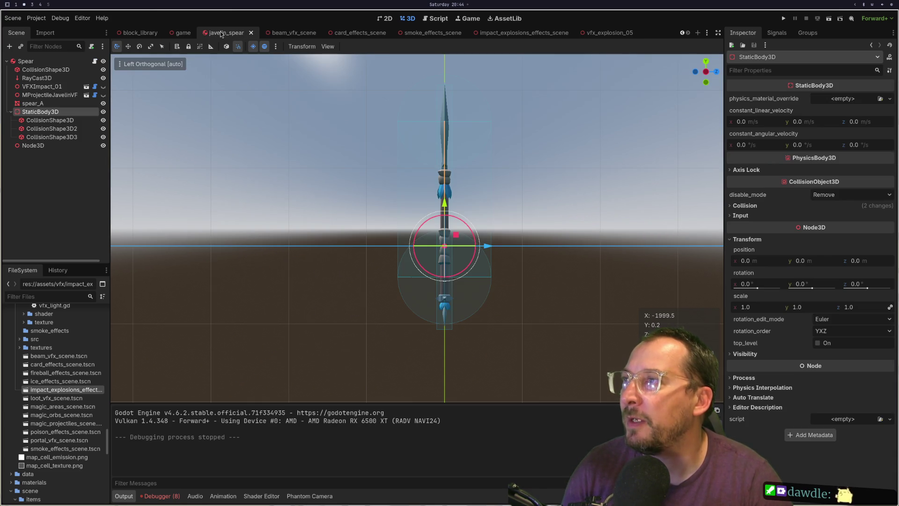
Show and then hide the VFXImpact_01 effect on the spear, and orbit around it.
click(105, 95)
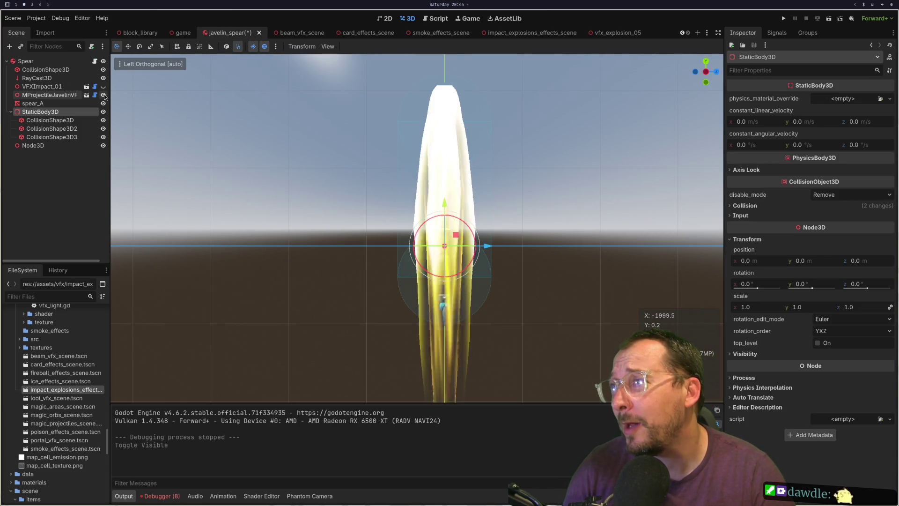
click(105, 95)
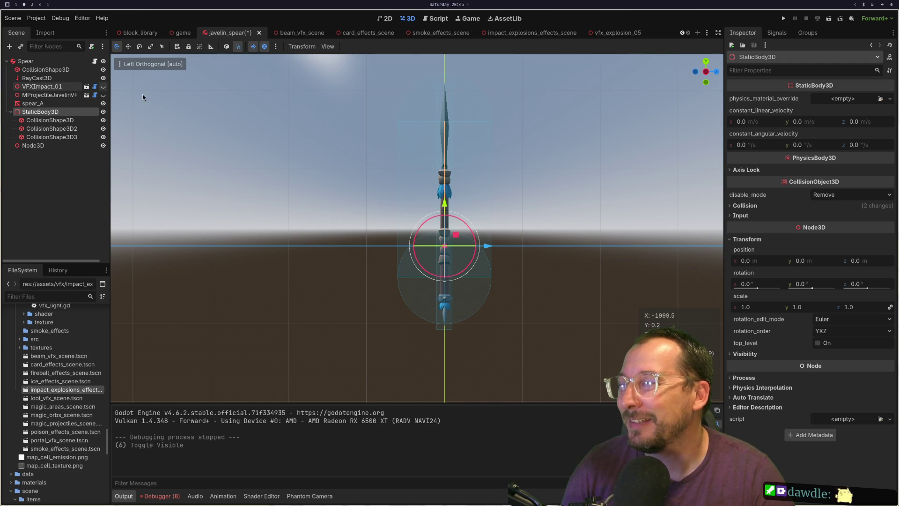
drag(218, 117, 268, 112)
scroll(305, 107, down, 3)
Select the VFXImpact_01 node in the tree, then return to the vfx_explosion_05 scene.
click(38, 77)
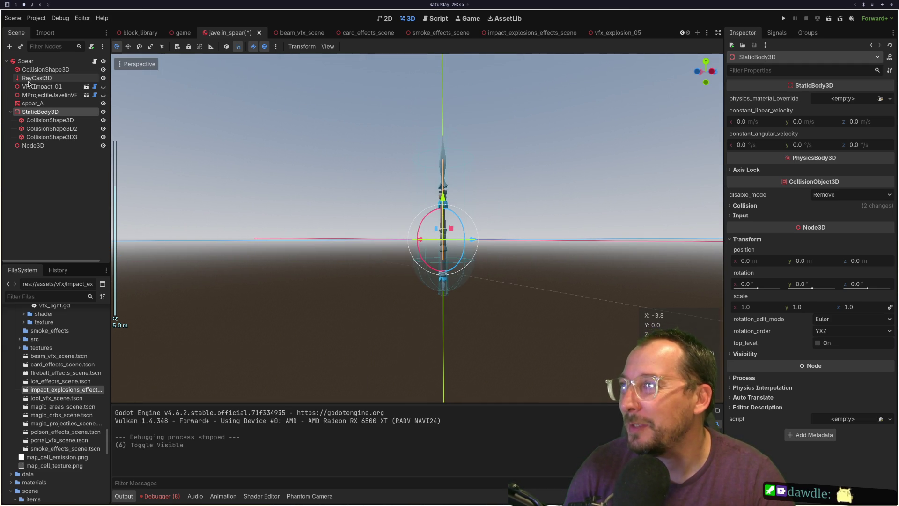
click(41, 87)
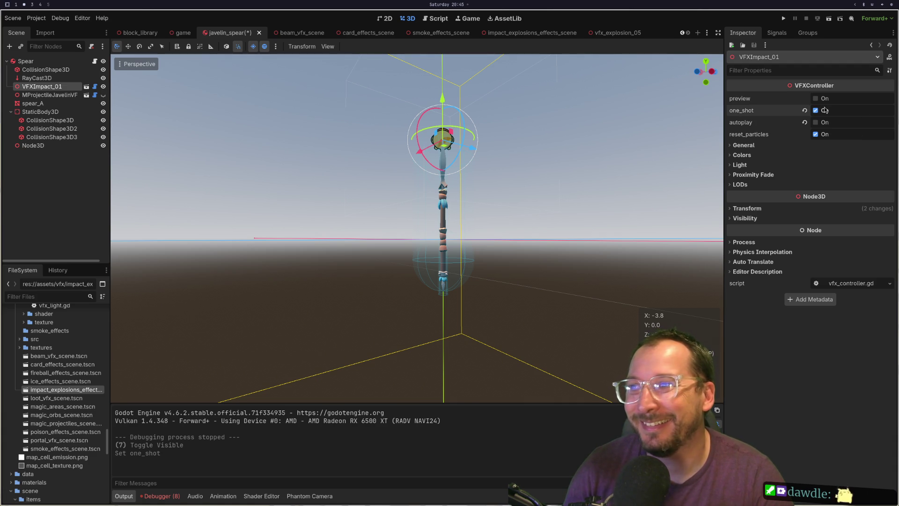
scroll(414, 139, up, 3)
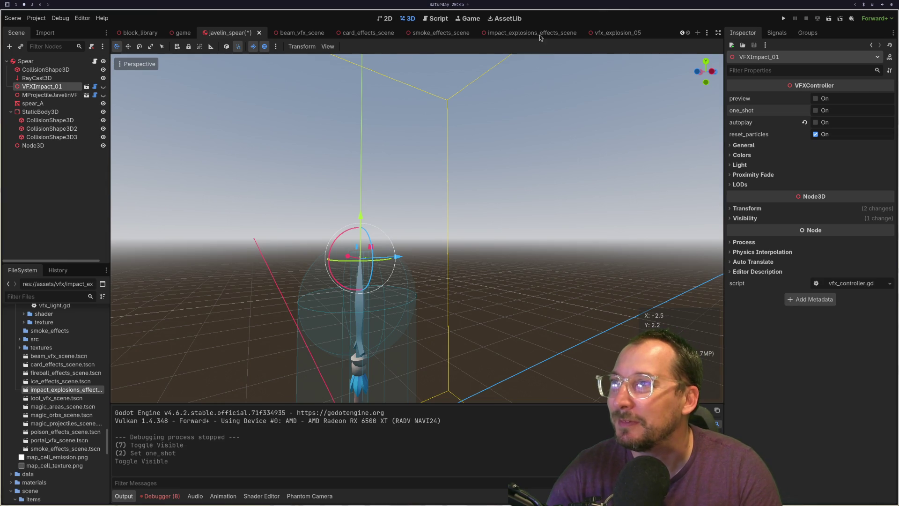
click(615, 32)
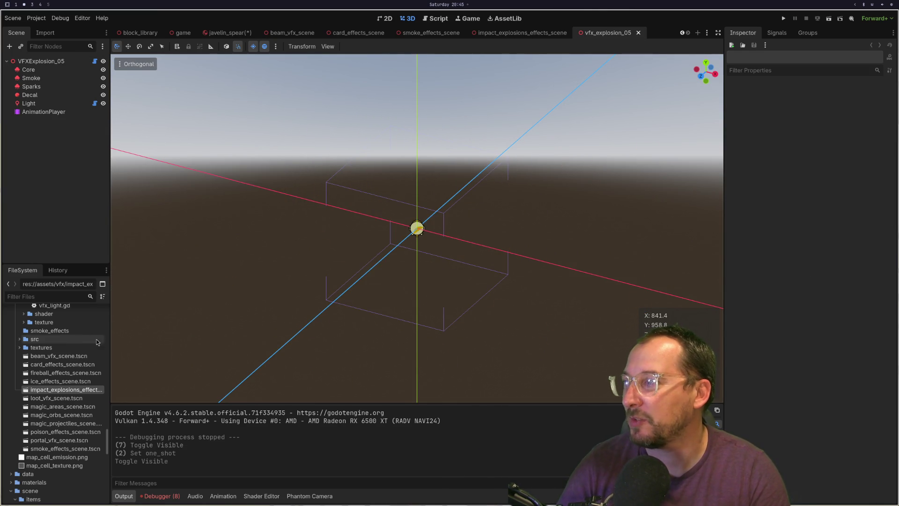
Scroll through the effect files in FileSystem, then bring up the smoke_effects_scene tab.
scroll(81, 331, up, 5)
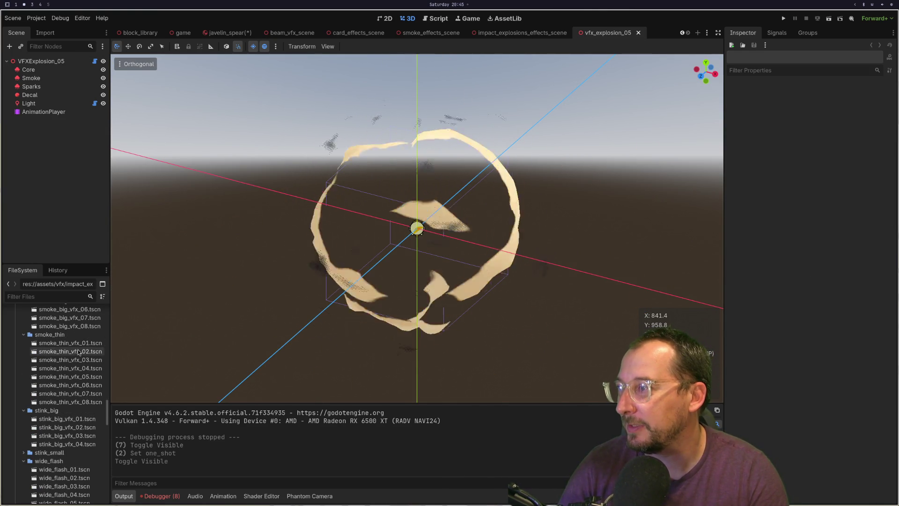
scroll(89, 346, up, 3)
scroll(85, 352, up, 5)
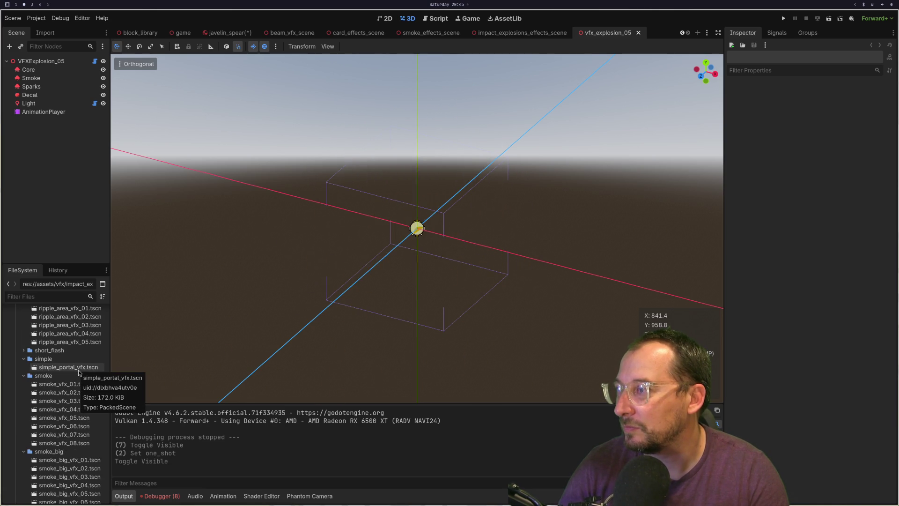
scroll(80, 374, down, 15)
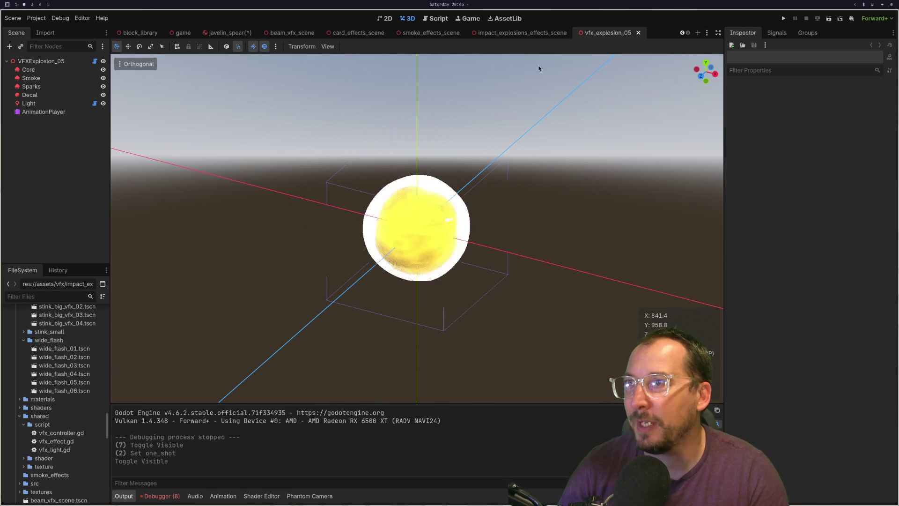
click(428, 34)
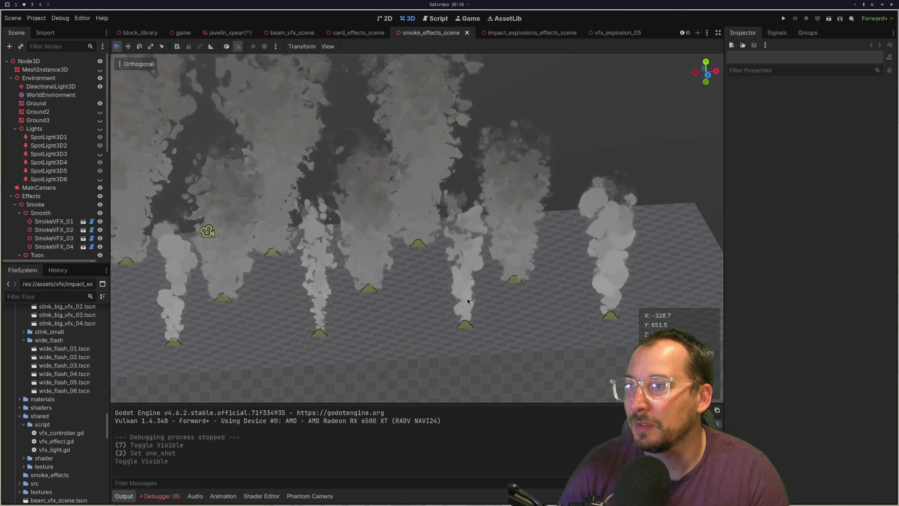
Select the SmokeThinVFX_07 smoke emitter, picking it in the viewport and Scene tree.
scroll(337, 235, down, 3)
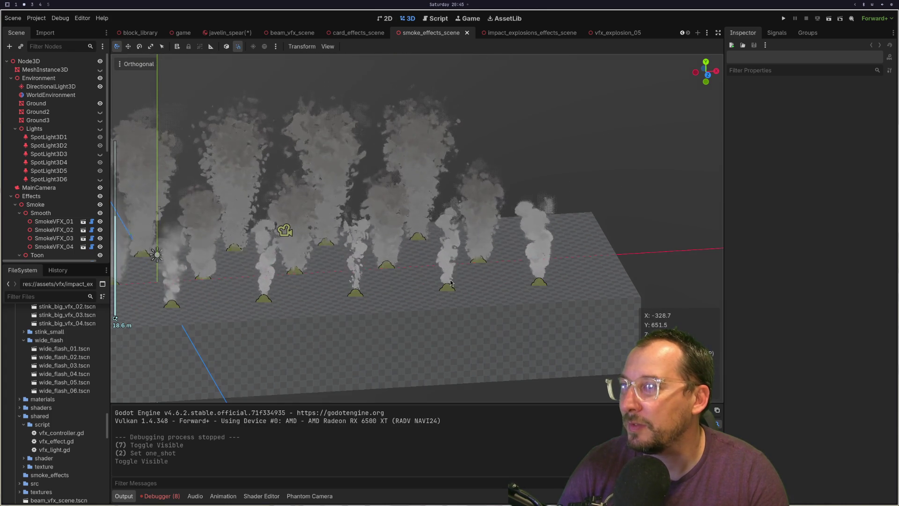
click(539, 271)
scroll(594, 243, up, 3)
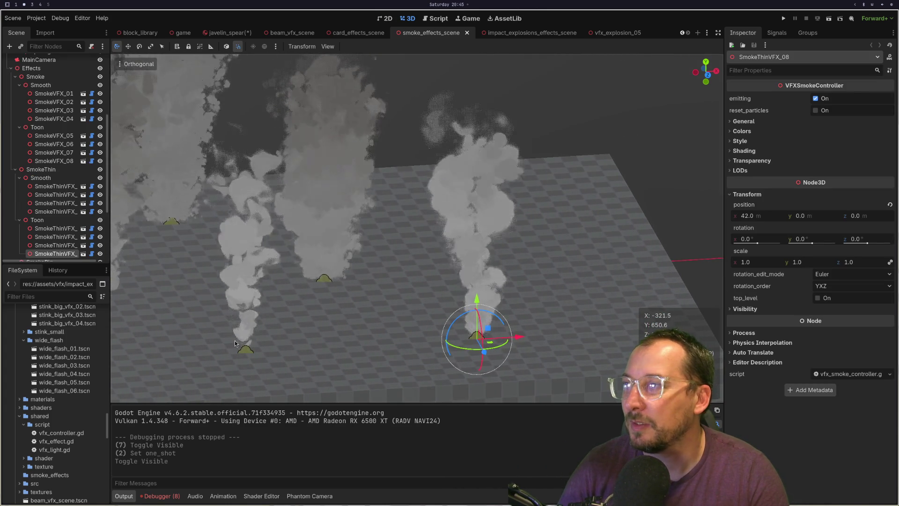
click(245, 349)
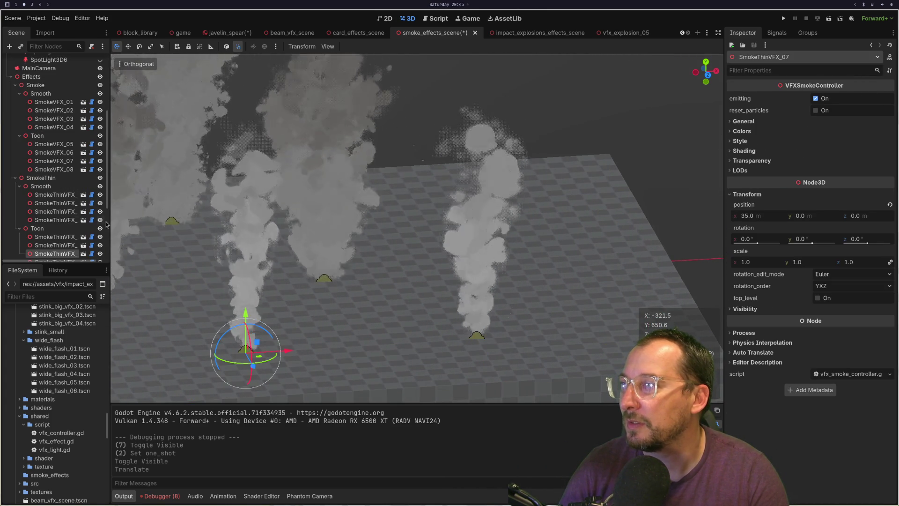
click(54, 245)
click(56, 254)
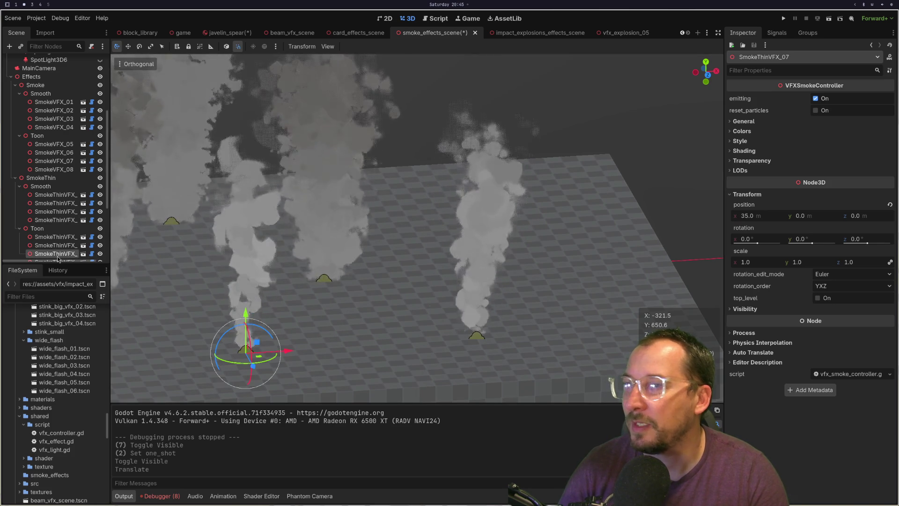
Toggle SmokeThinVFX_07's emitting repeatedly to replay the smoke, then expand its General settings.
click(820, 104)
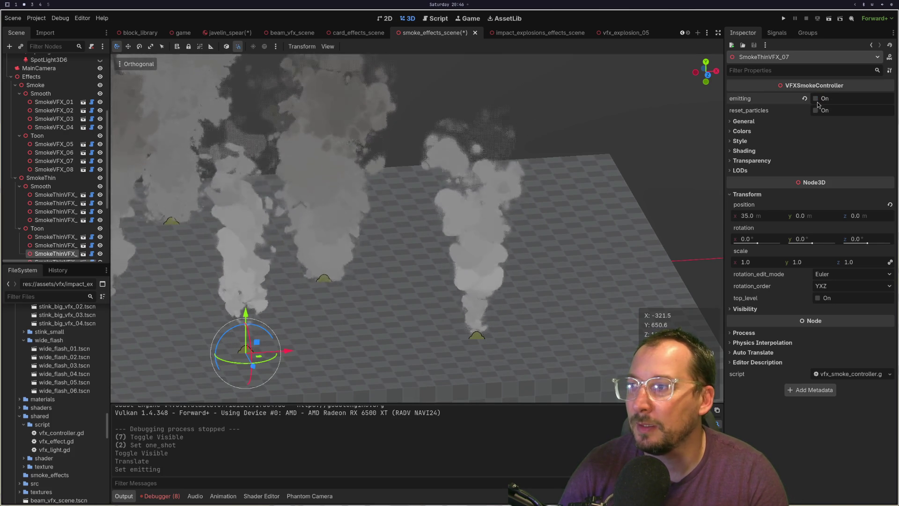
click(819, 104)
click(818, 100)
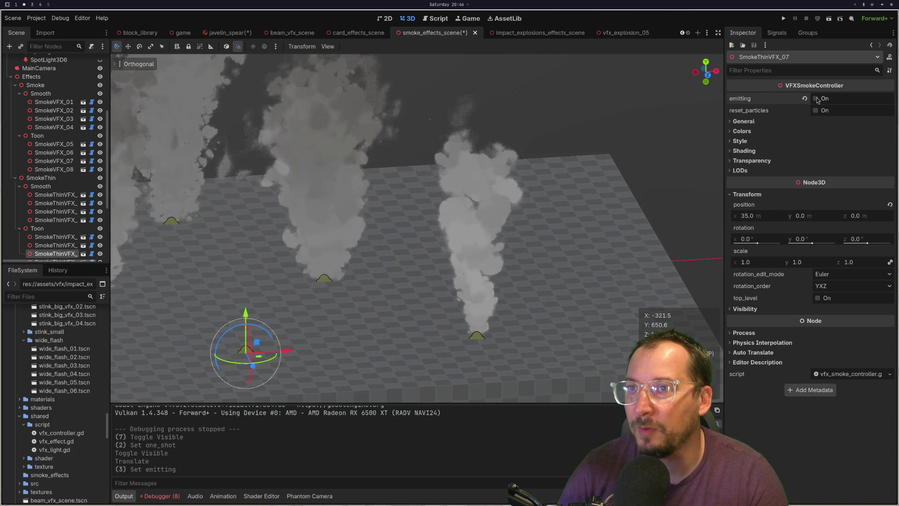
click(818, 99)
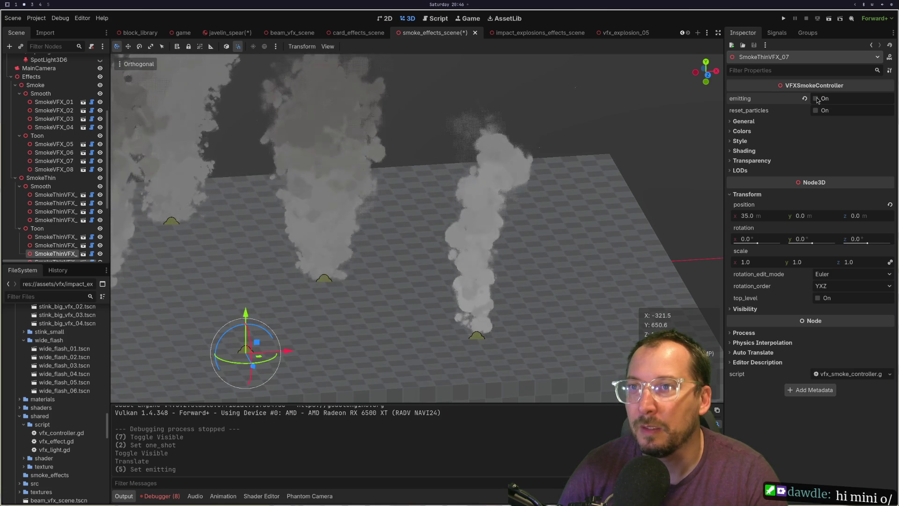
click(744, 121)
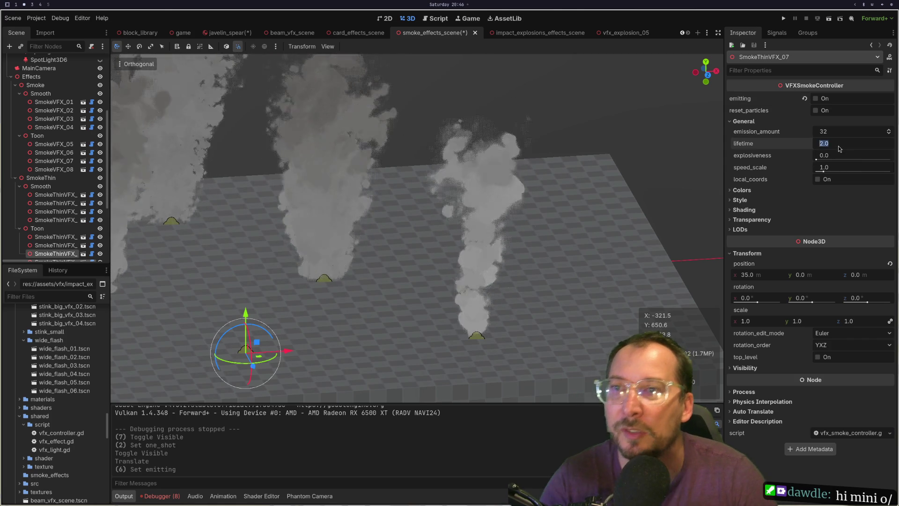
Set SmokeThinVFX_07's lifetime to 1.0 and then 2.0, replaying the smoke after each change.
key(Tab)
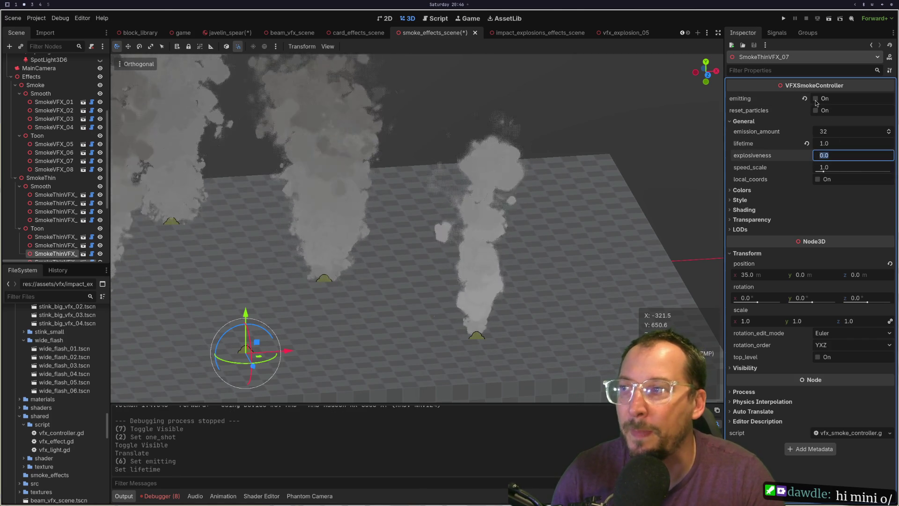
click(816, 102)
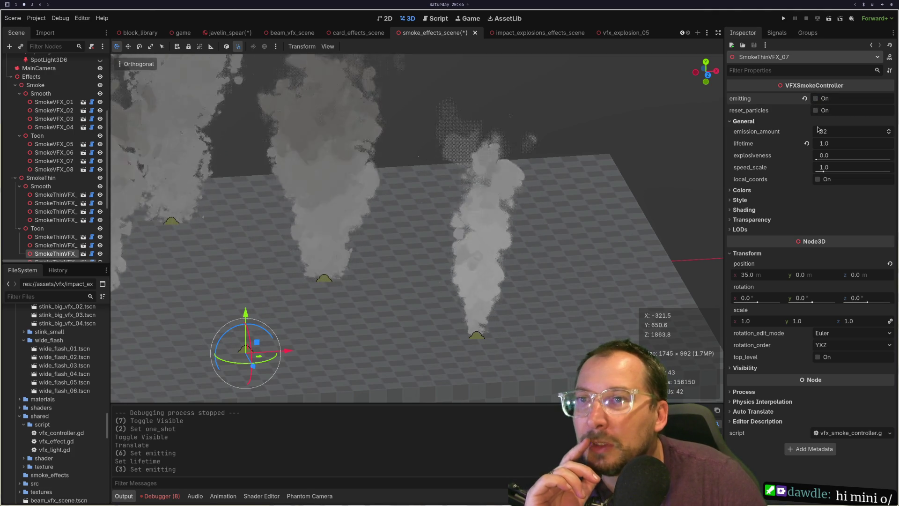
click(853, 143)
text(2)
key(Tab)
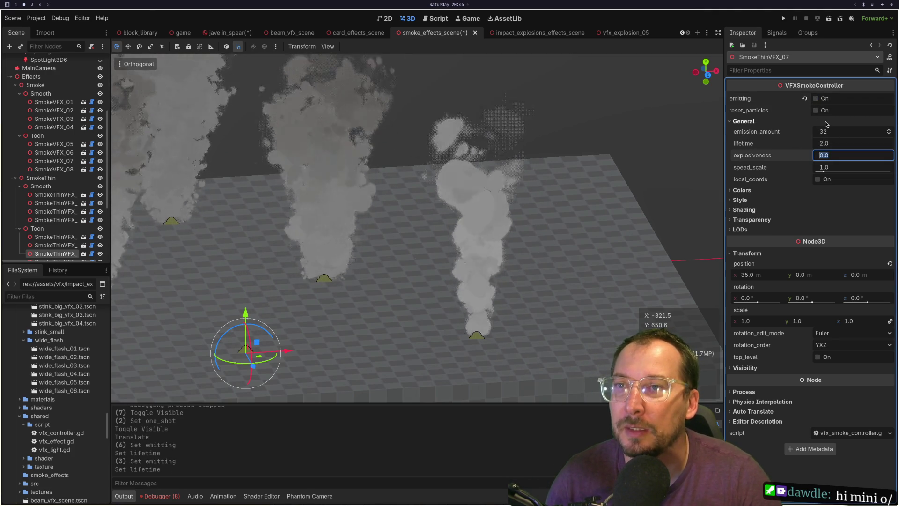
click(816, 98)
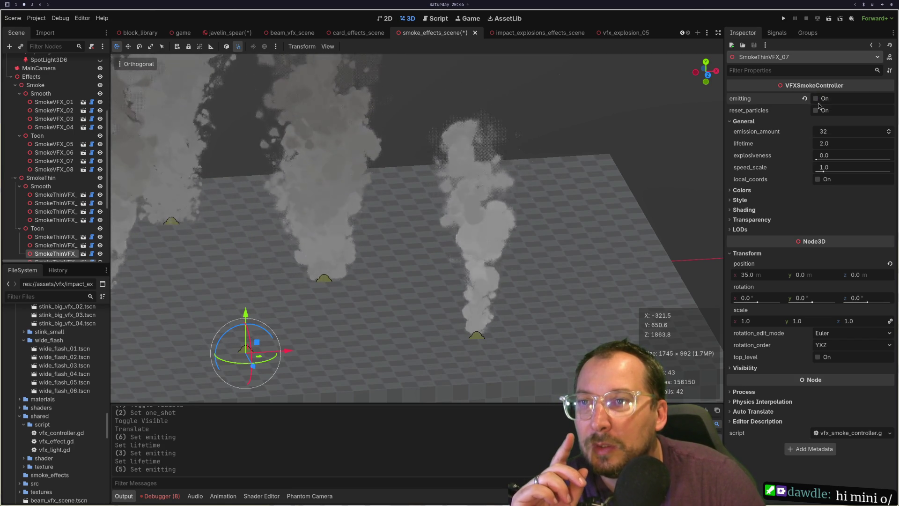
Expand SmokeThinVFX_07's Colors, Style and Shading sections, then select SmokeThinVFX_06.
click(743, 191)
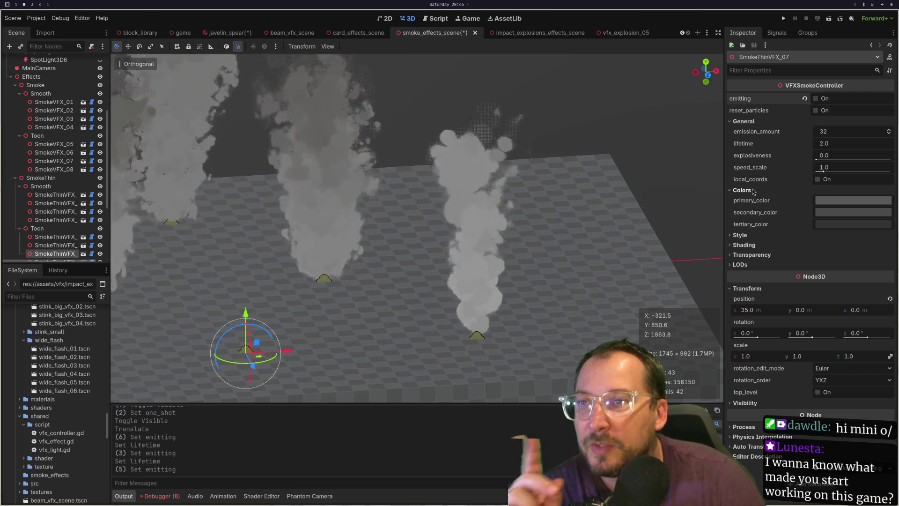
click(740, 235)
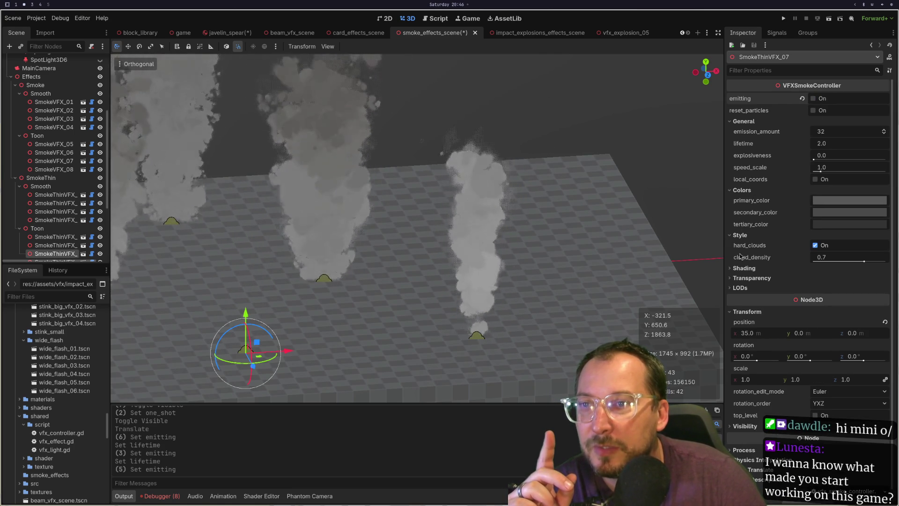
click(738, 269)
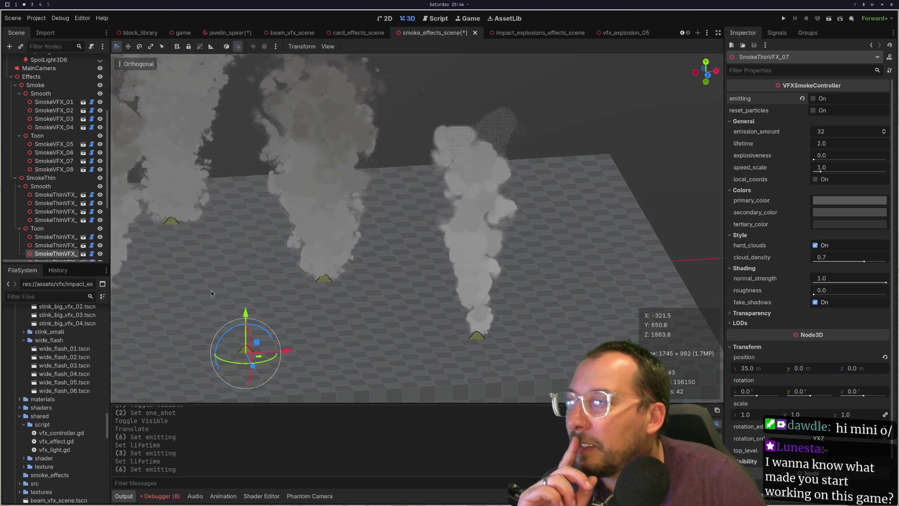
click(71, 245)
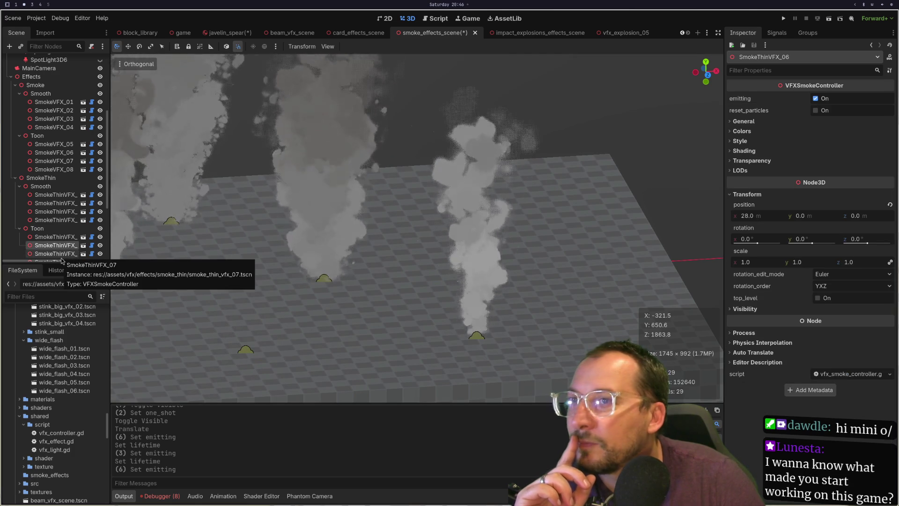
Replay the smoke on SmokeThinVFX_06 and SmokeThinVFX_07, then zoom and pan across the row of emitters.
click(819, 99)
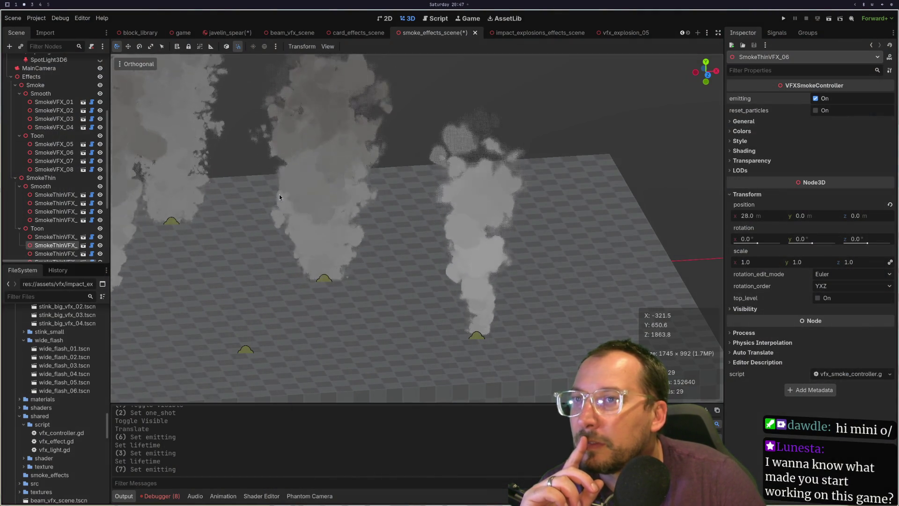
click(245, 349)
click(814, 99)
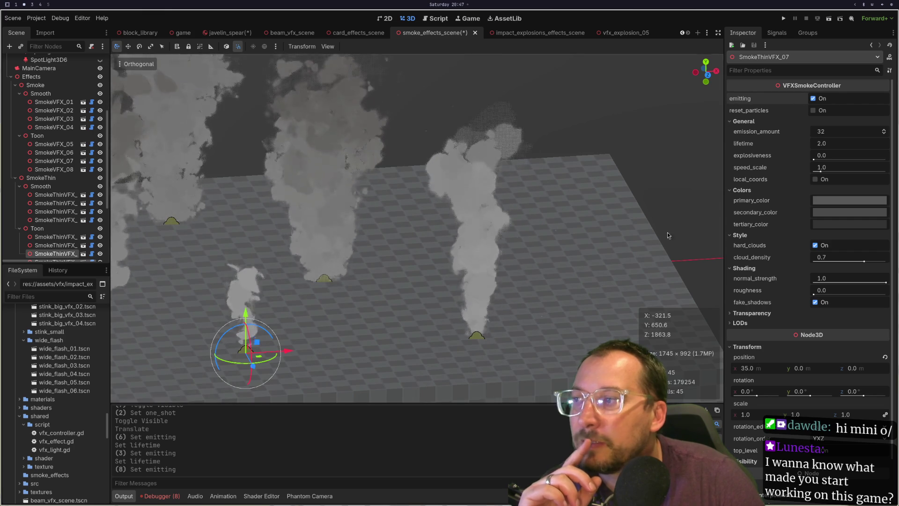
scroll(401, 251, down, 5)
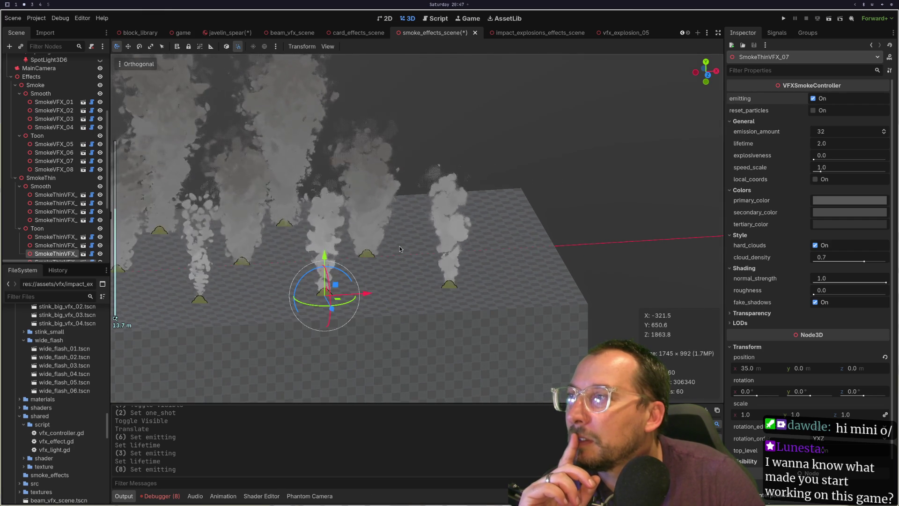
mouse_move(209, 265)
mouse_down()
mouse_move(283, 243)
mouse_move(297, 261)
mouse_up()
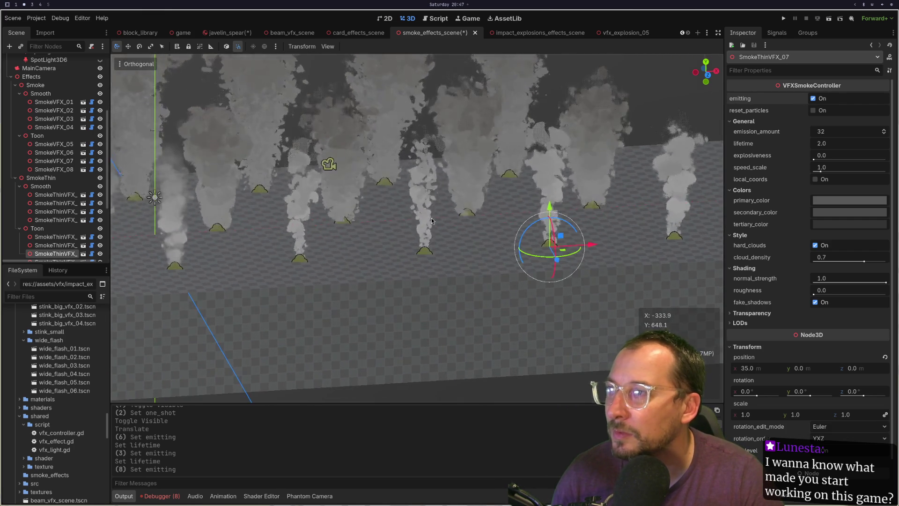
scroll(431, 218, up, 6)
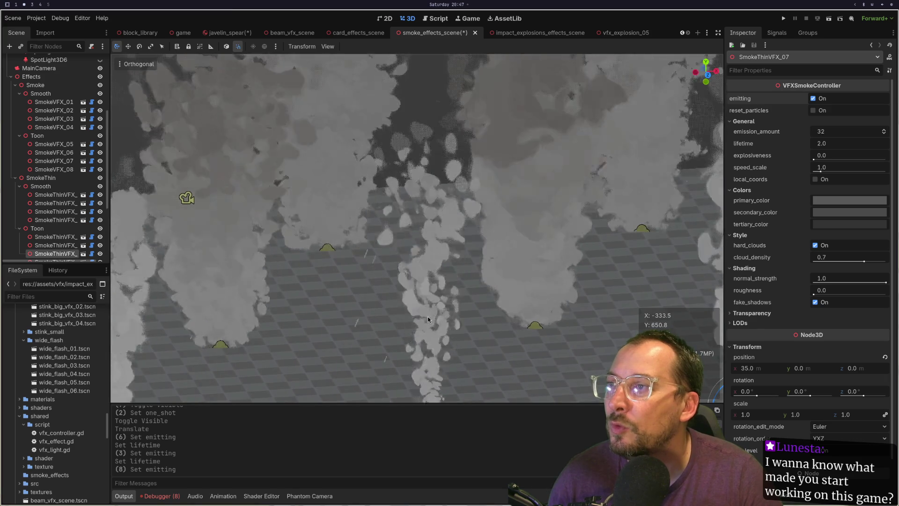
scroll(358, 300, down, 5)
scroll(358, 300, down, 3)
drag(344, 294, 499, 276)
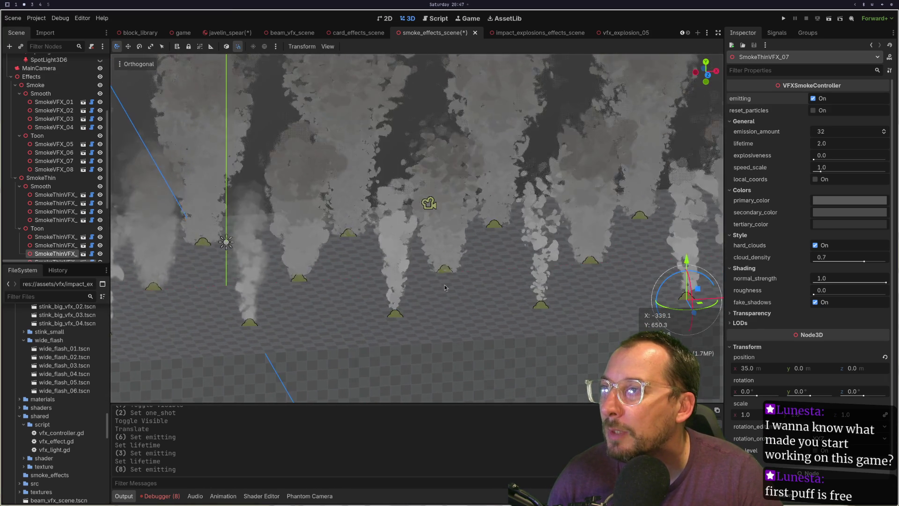
scroll(428, 285, up, 2)
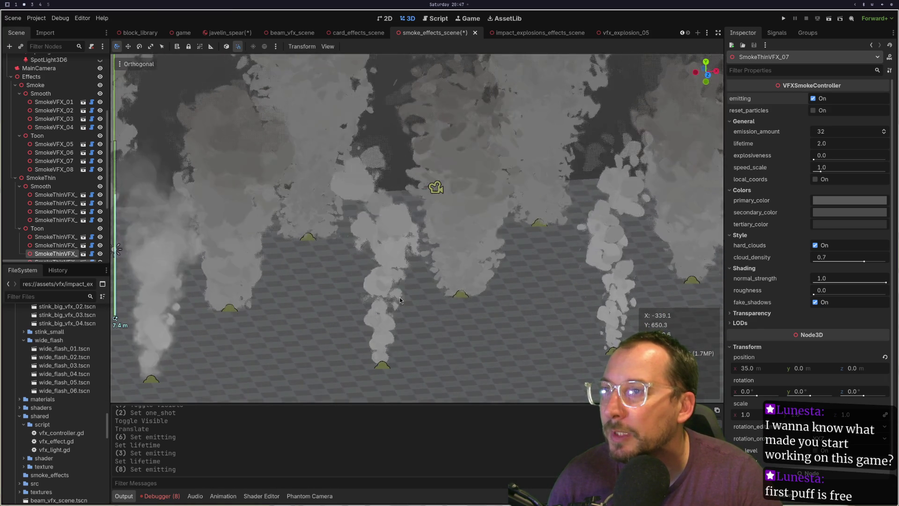
Select SmokeThinVFX_05, replay its smoke, then uncheck emitting and return to the vfx_explosion_05 tab.
drag(378, 379, 358, 294)
click(359, 284)
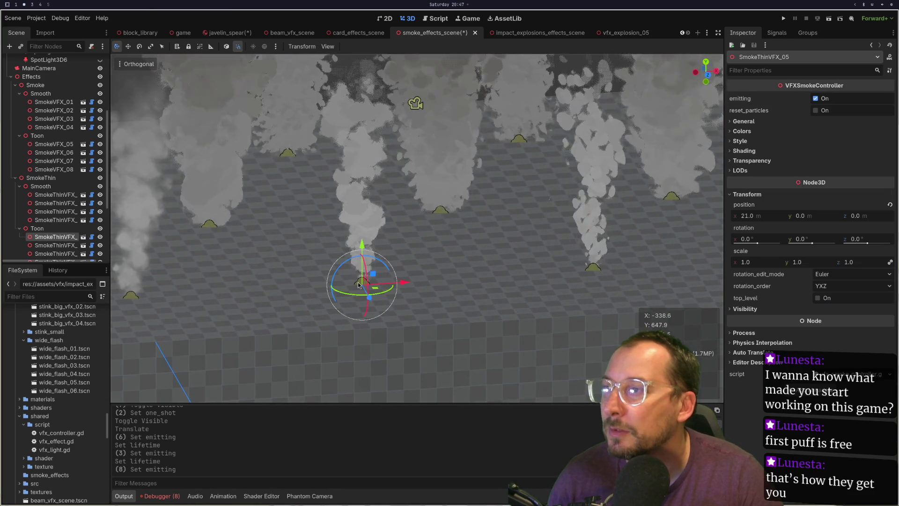
double_click(821, 99)
click(816, 98)
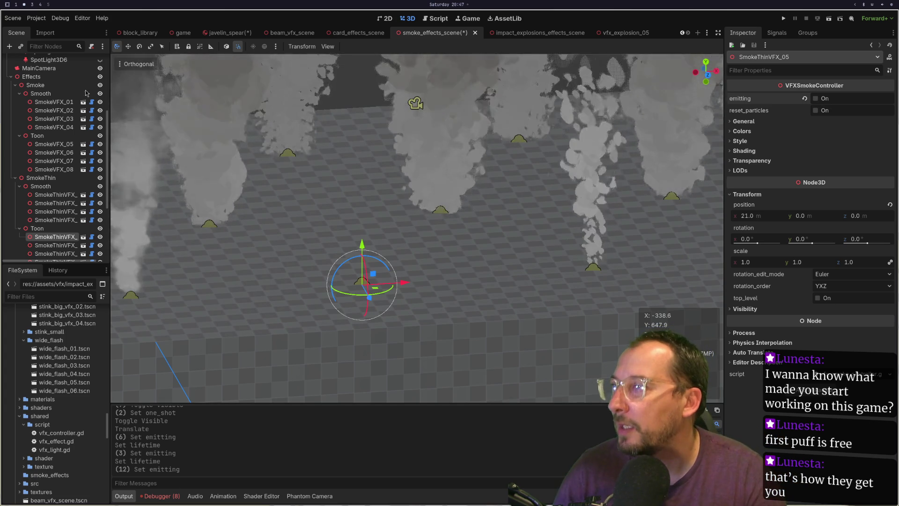
scroll(79, 132, down, 5)
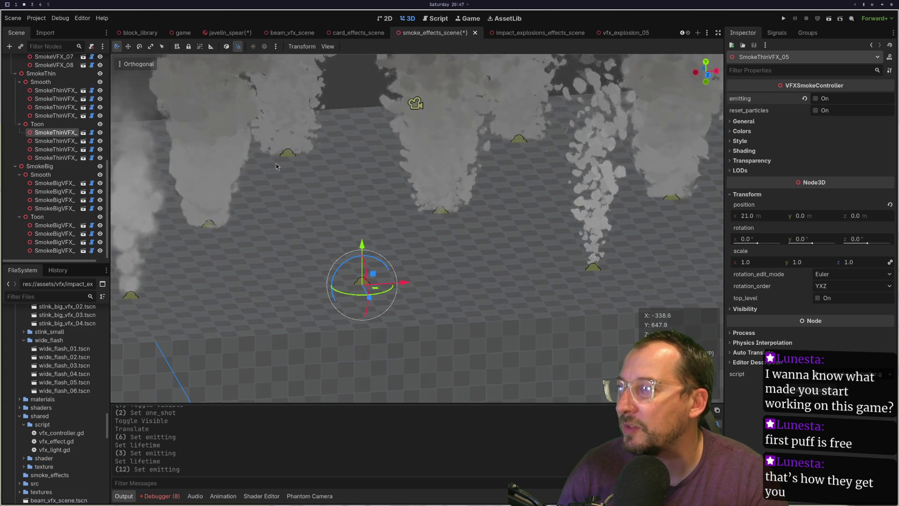
scroll(47, 375, down, 5)
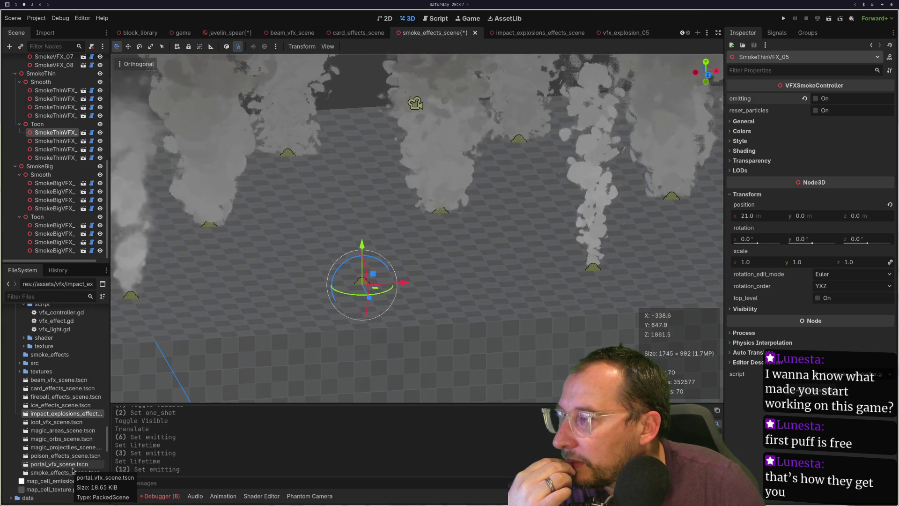
scroll(73, 464, down, 1)
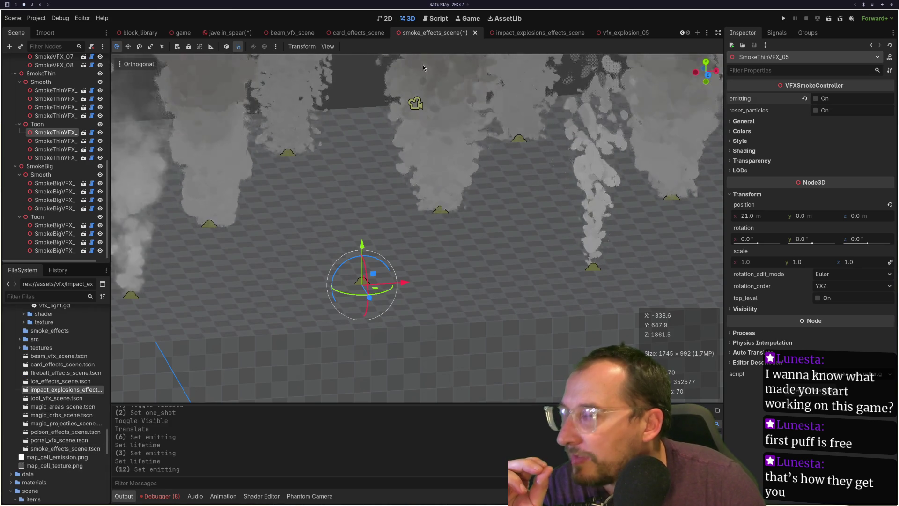
click(633, 33)
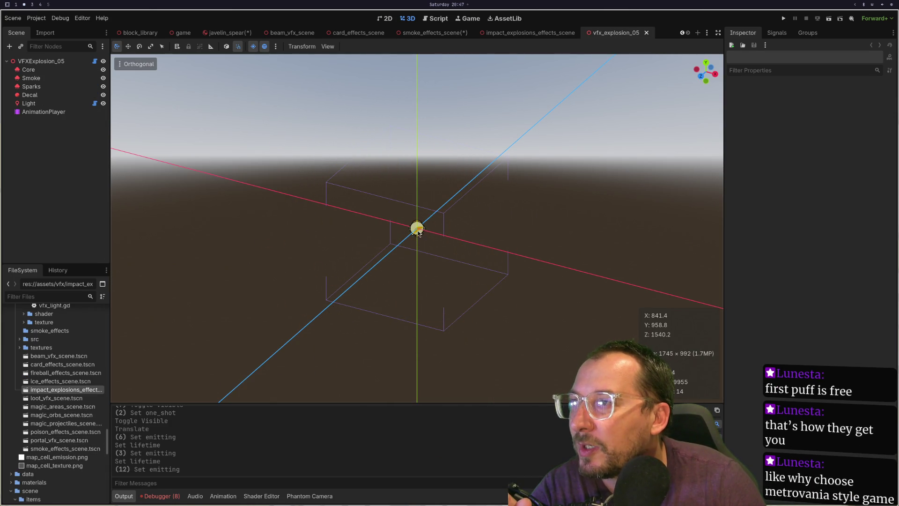
Fire the Sparks burst to preview it, then select AnimationPlayer to show the 1.2-second main animation.
click(56, 87)
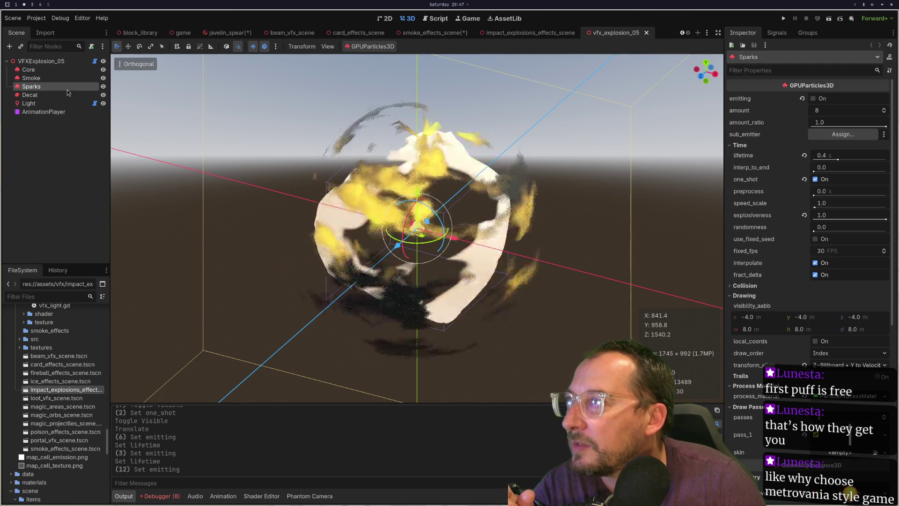
click(824, 100)
click(813, 99)
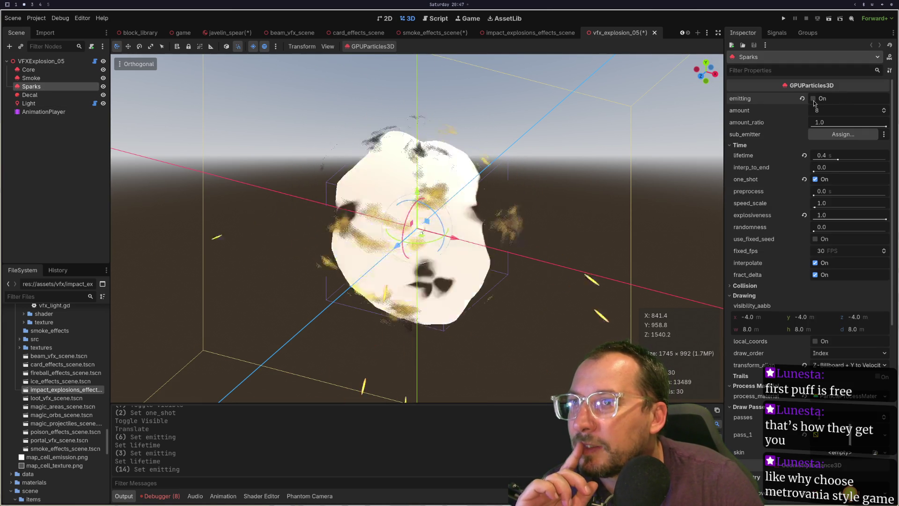
click(28, 103)
click(44, 111)
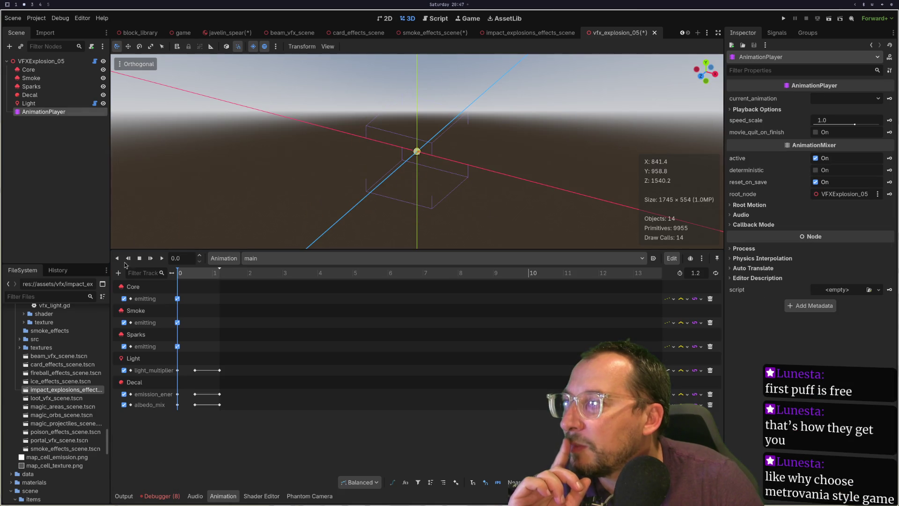
Play and stop the main explosion animation, then fire the Sparks burst and a Smoke puff.
click(162, 258)
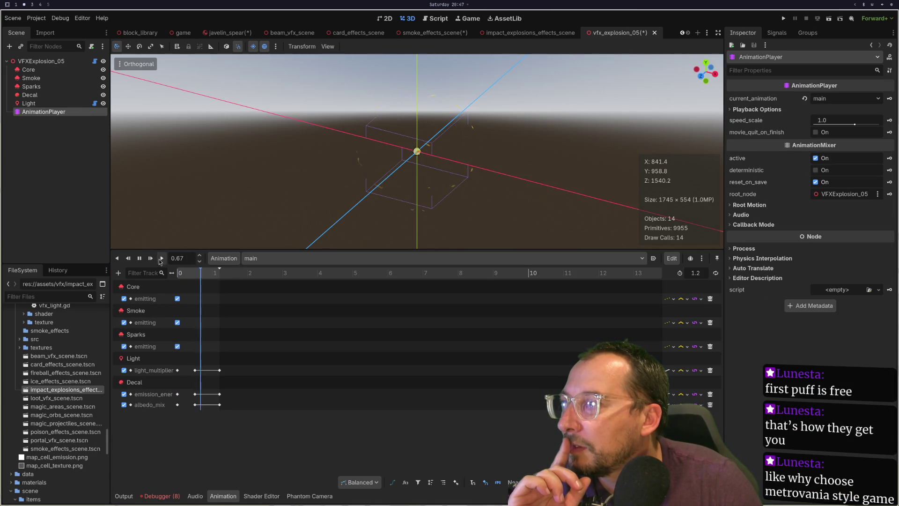
click(139, 258)
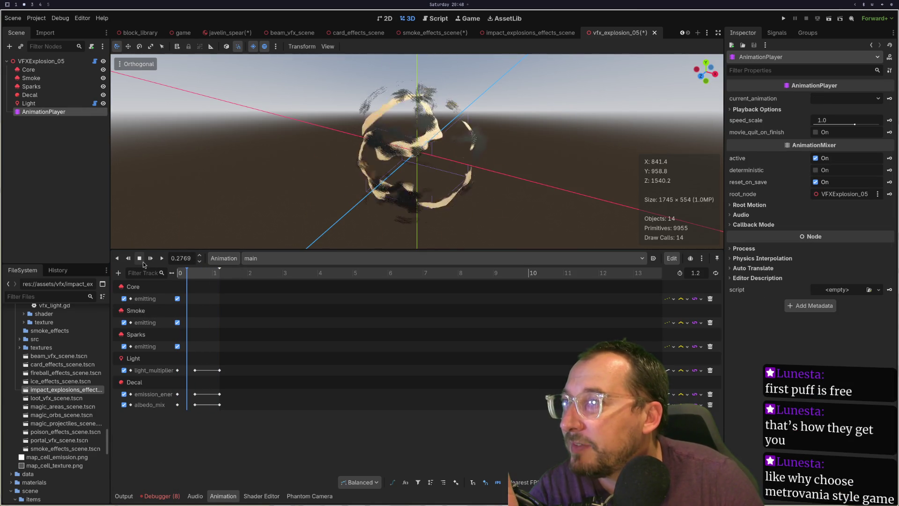
click(80, 90)
click(821, 104)
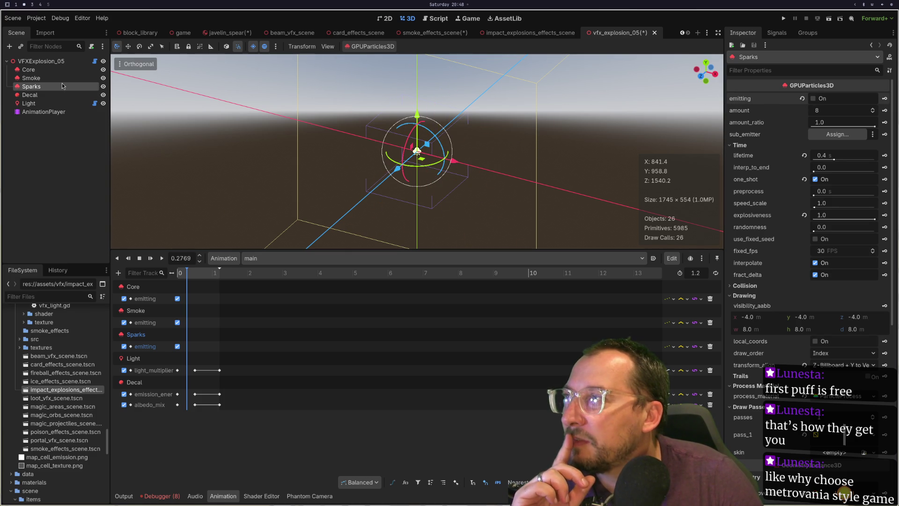
click(61, 78)
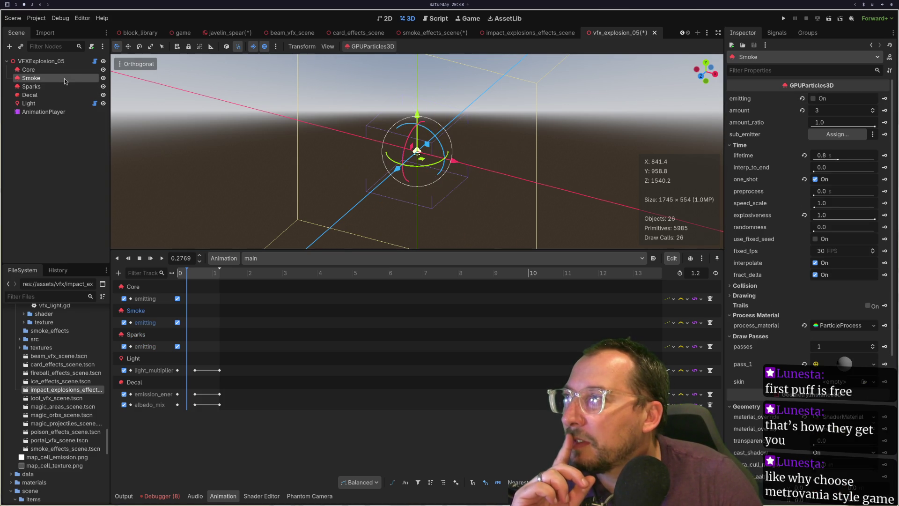
click(817, 101)
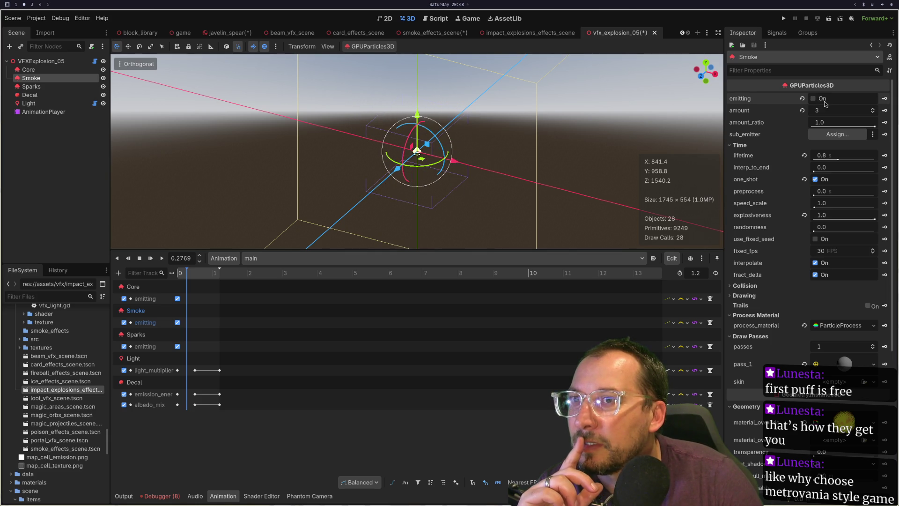
Preview the Core burst, collapse its Time group, inspect Sparks, then switch to impact_explosions_effects_scene.
click(57, 69)
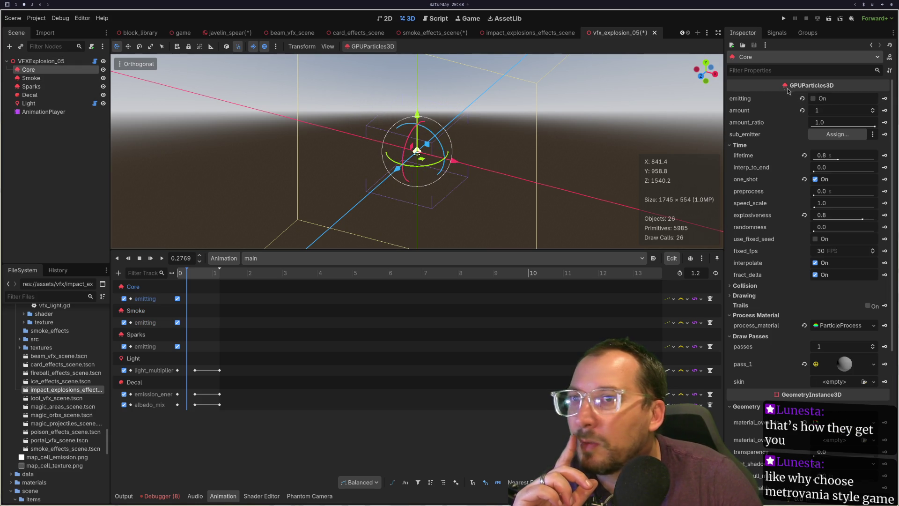
click(817, 100)
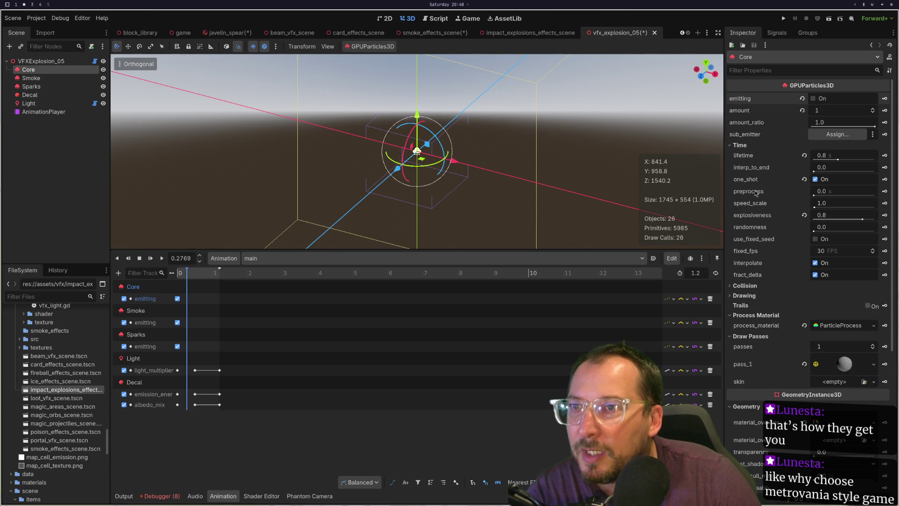
click(739, 146)
click(51, 87)
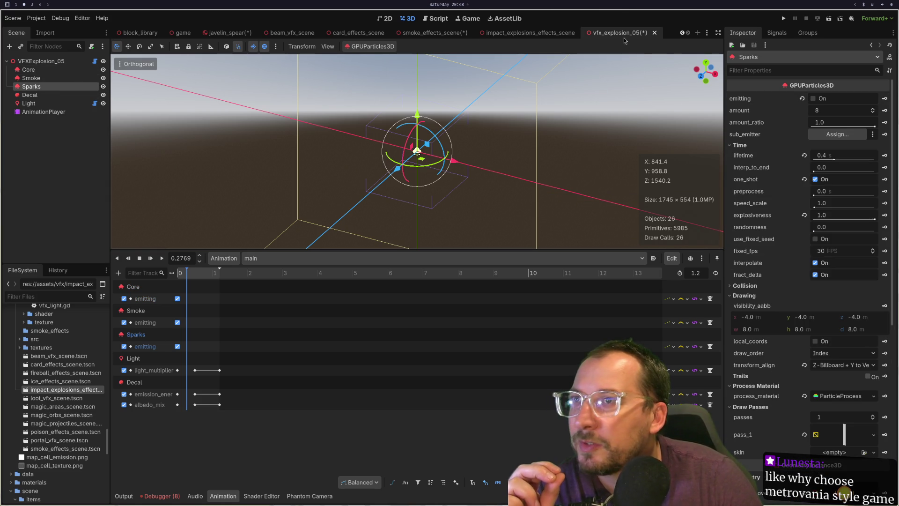
click(533, 34)
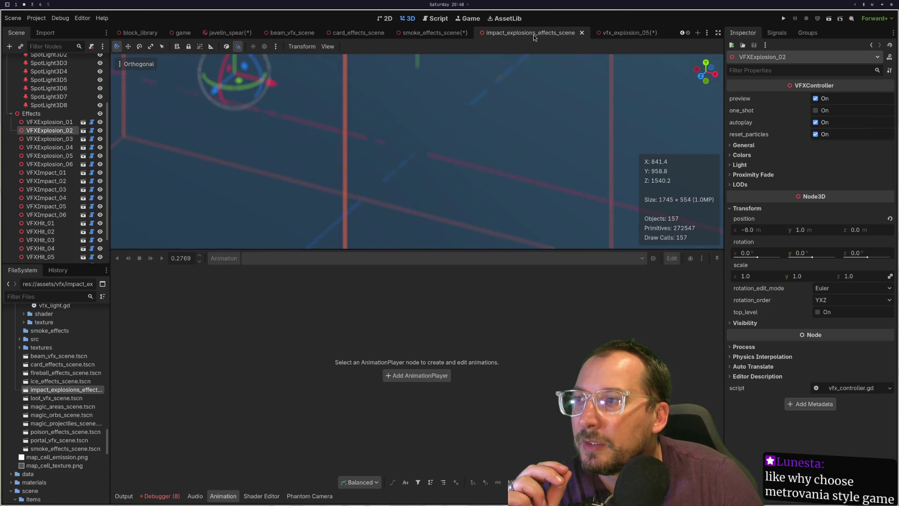
Open smoke_effects_scene.tscn, replay SmokeThinVFX_05, open it as its own scene, and select its Smoke emitter.
click(604, 36)
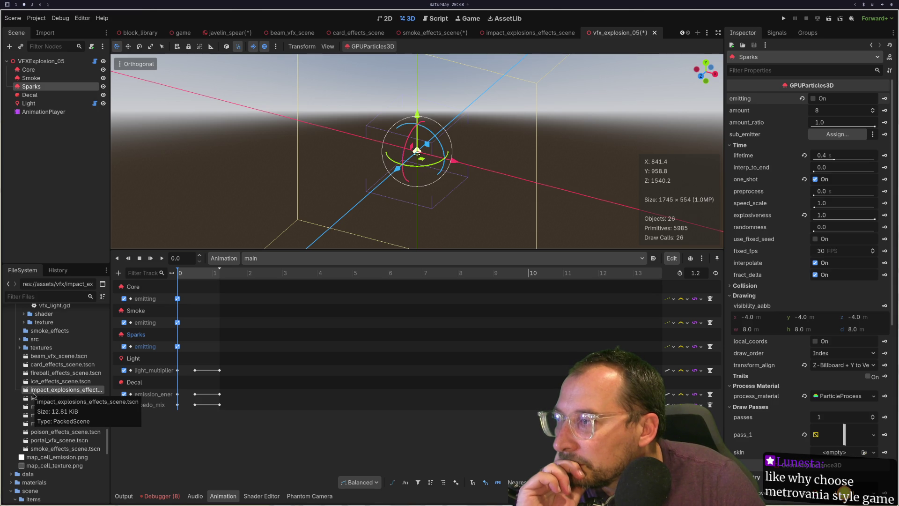
double_click(71, 449)
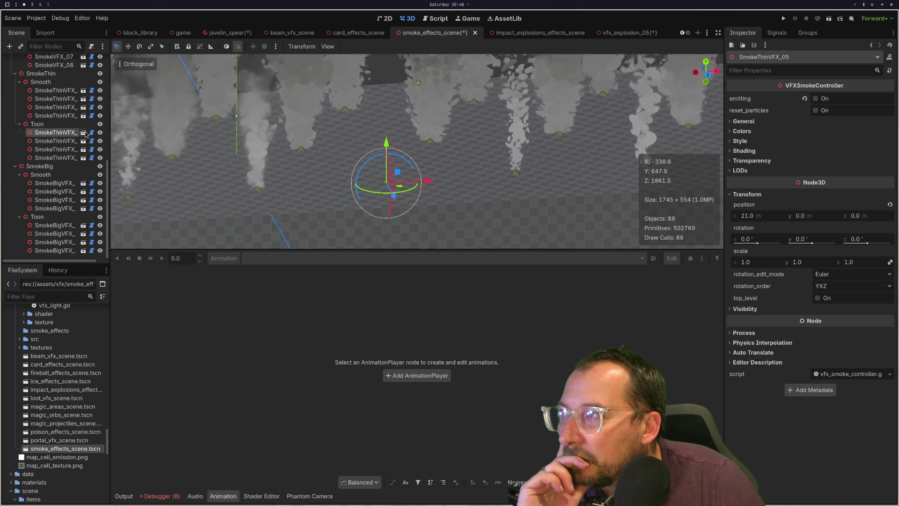
click(816, 99)
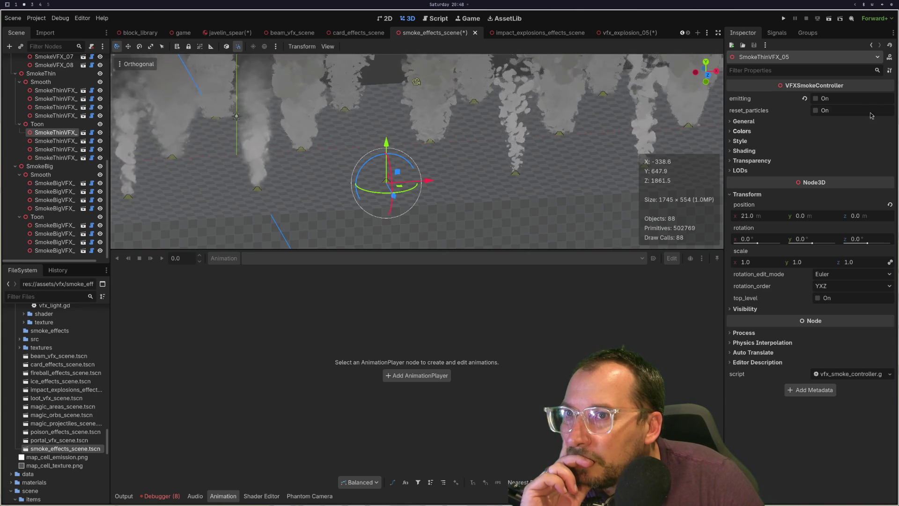
click(83, 132)
click(47, 73)
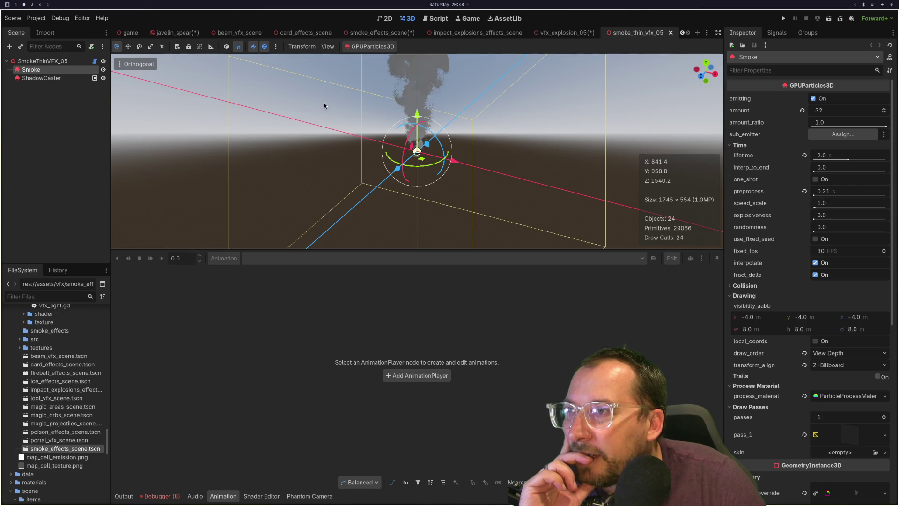
Turn off emitting on the Smoke emitter in the thin smoke scene.
scroll(324, 105, down, 2)
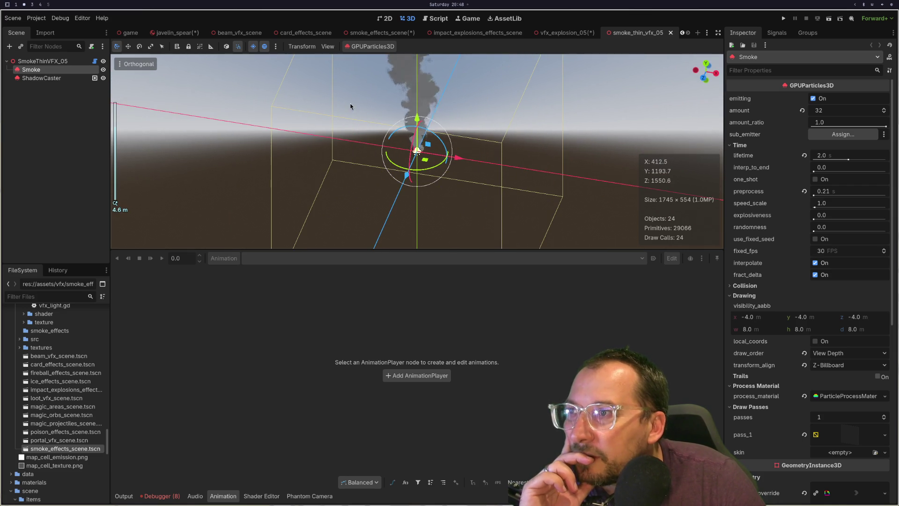
click(817, 100)
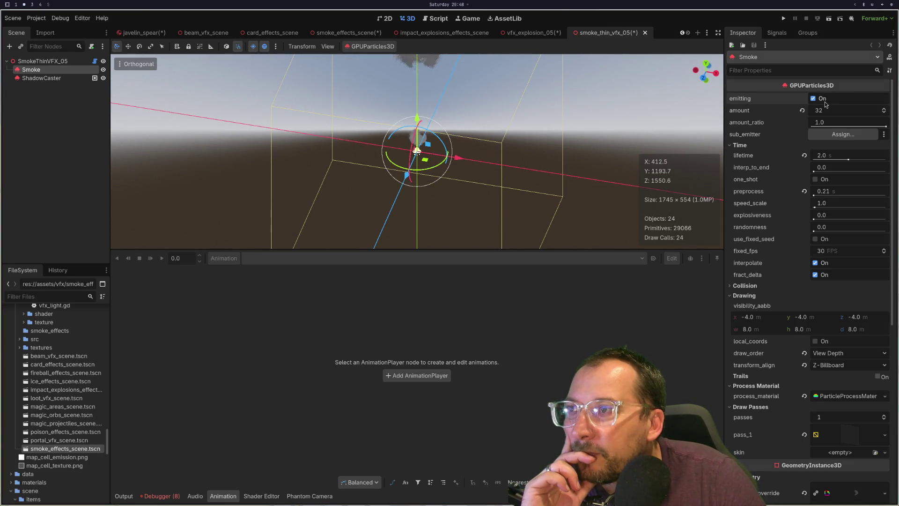
click(51, 77)
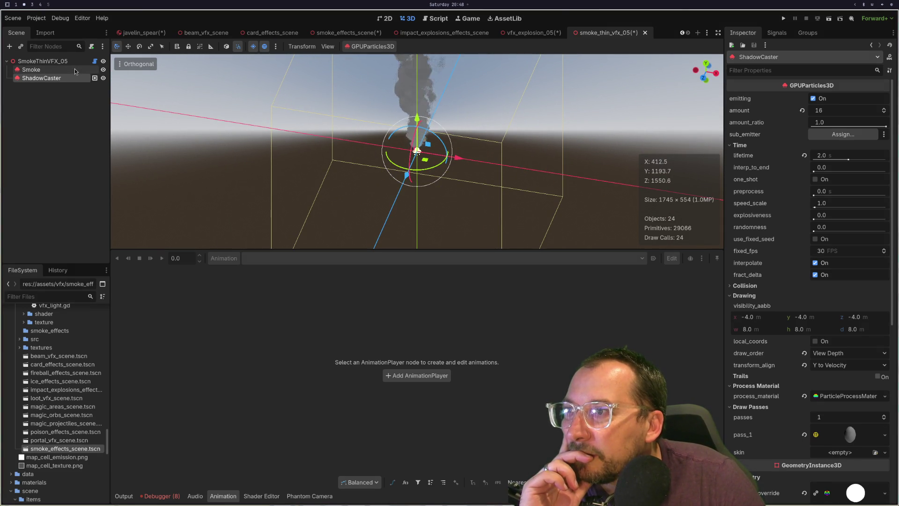
click(73, 73)
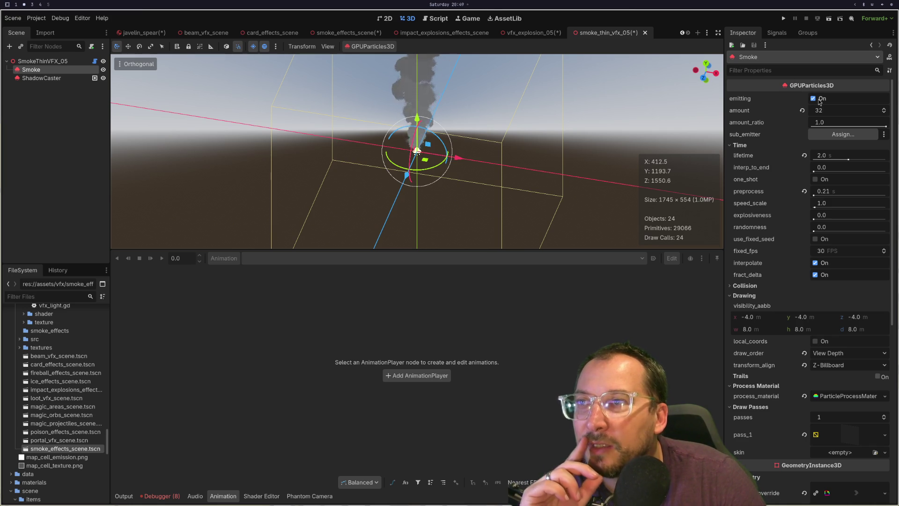
Paste the copied Smoke emitter into the javelin_spear scene.
click(522, 33)
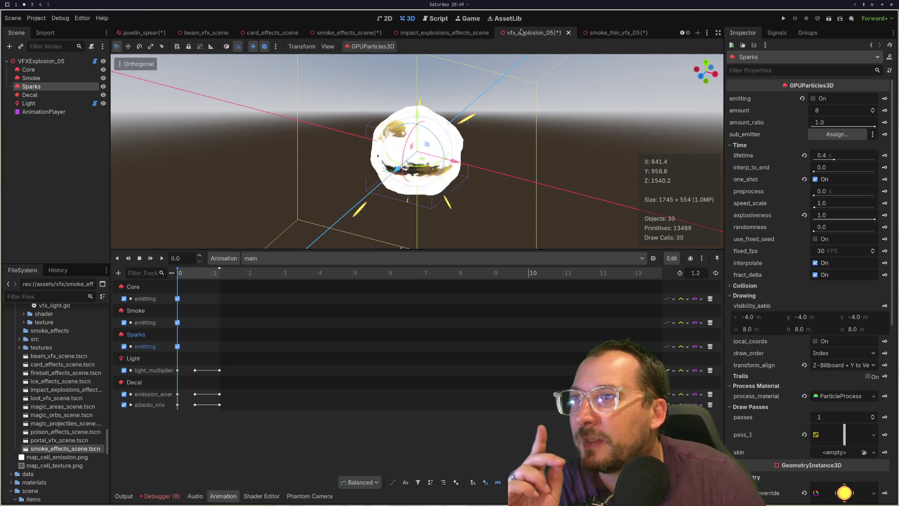
click(602, 33)
scroll(457, 101, down, 2)
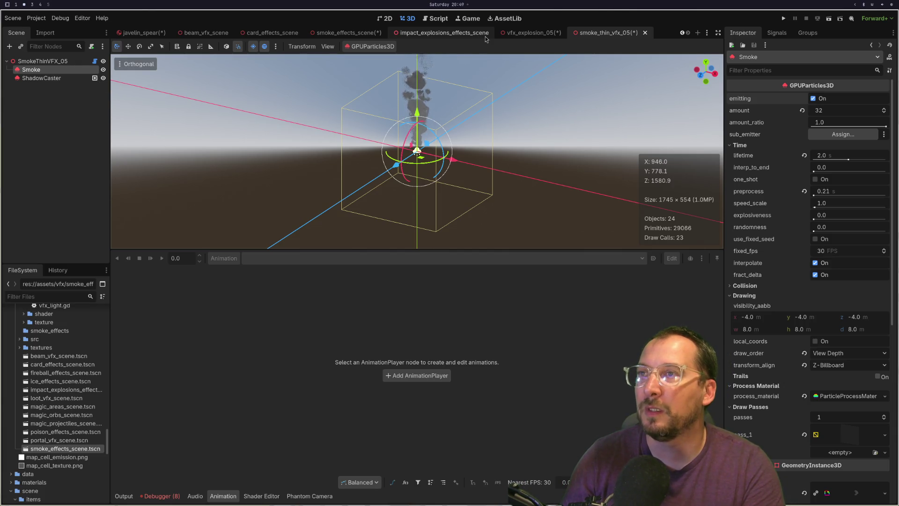
click(117, 33)
key(ctrl+v)
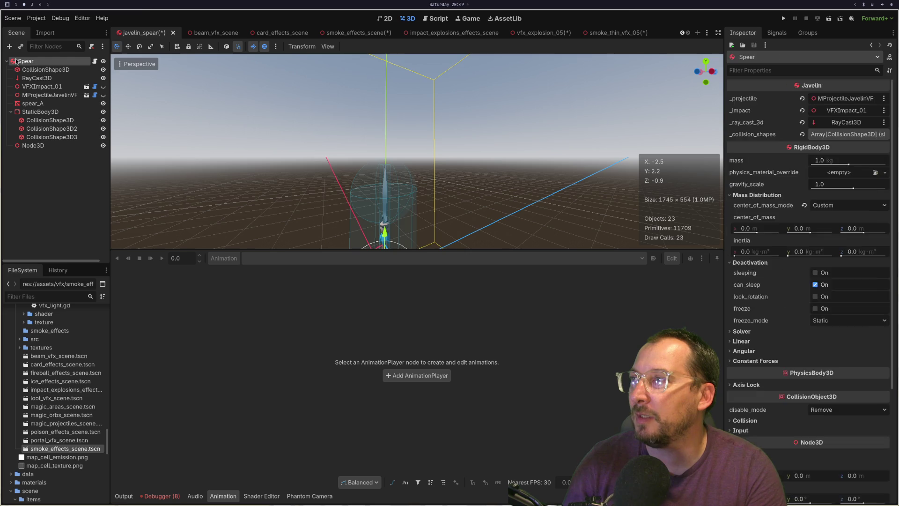
Paste the Sparks emitter from vfx_explosion_05 under the Spear root and preview its burst.
click(608, 33)
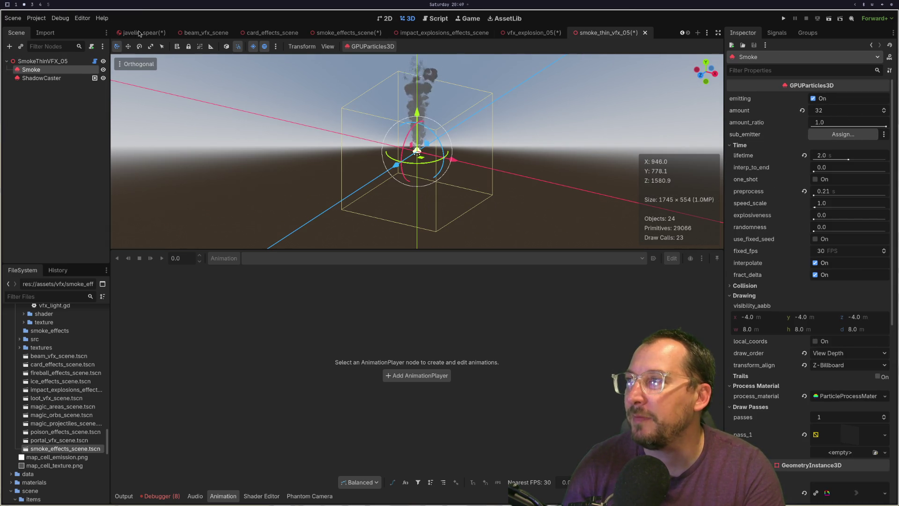
click(534, 33)
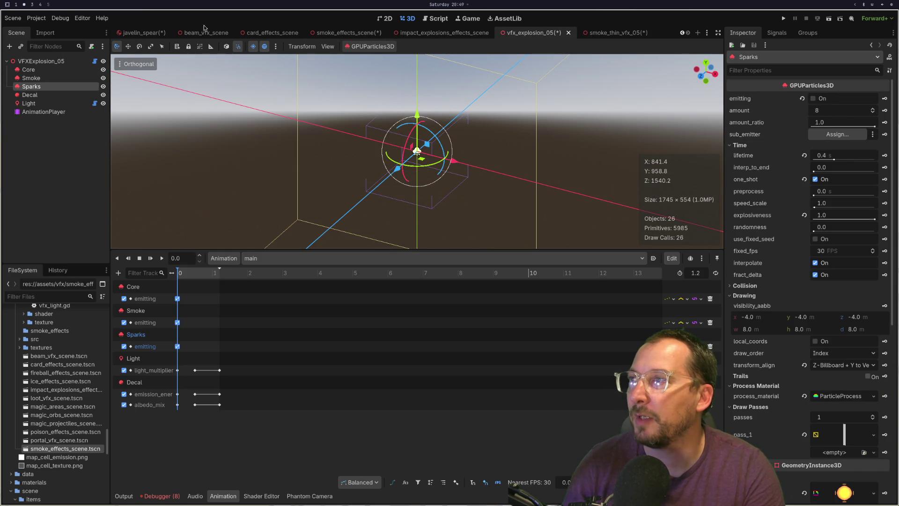
click(142, 33)
click(45, 62)
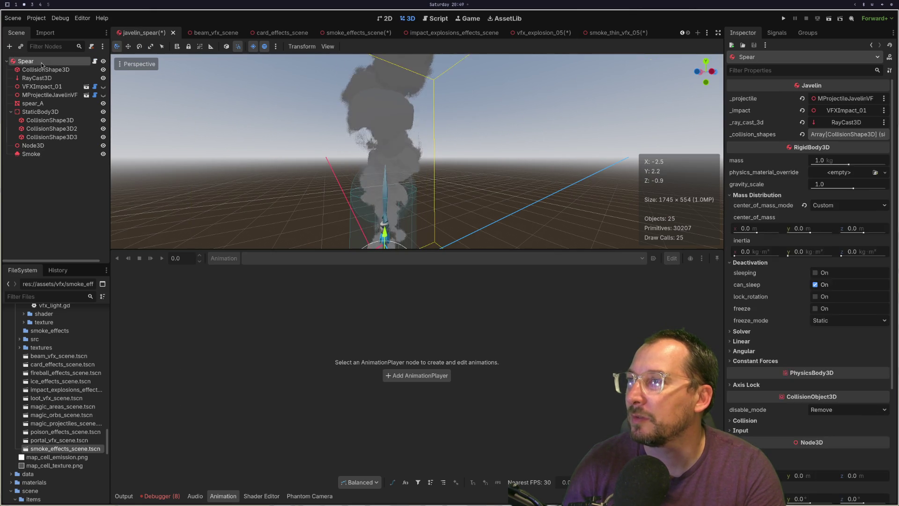
key(ctrl+v)
key(f)
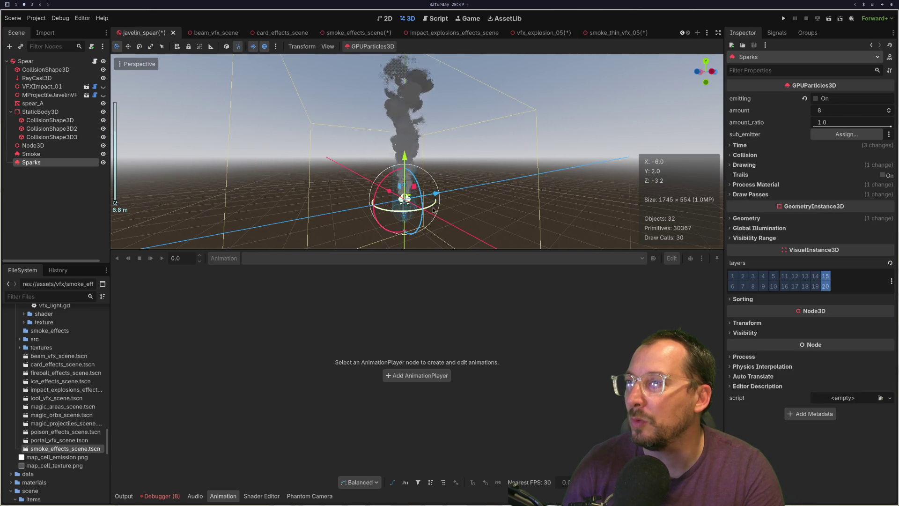
click(819, 100)
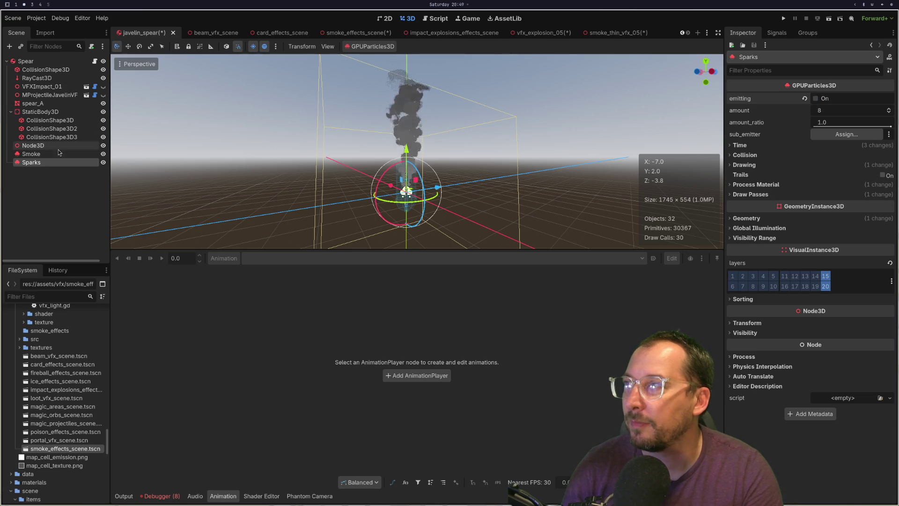
Stop Smoke emitting and fire a Sparks burst on its own.
click(31, 154)
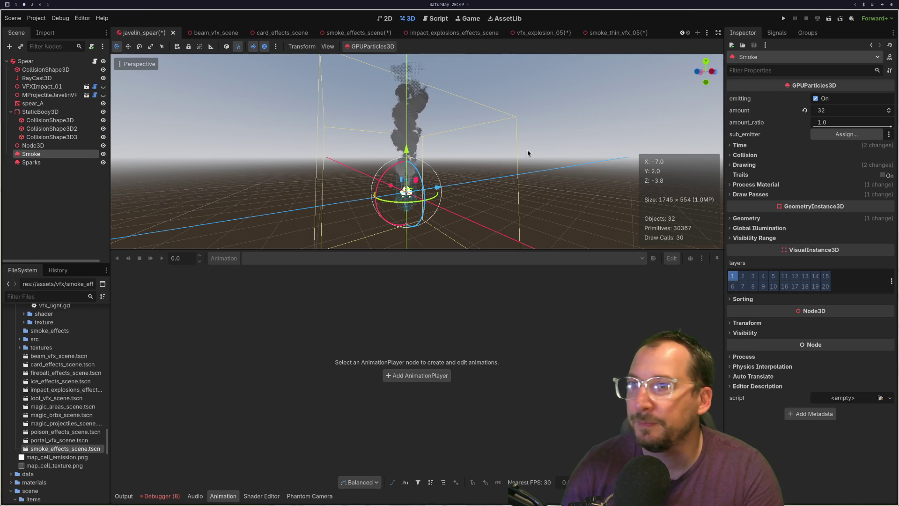
click(830, 100)
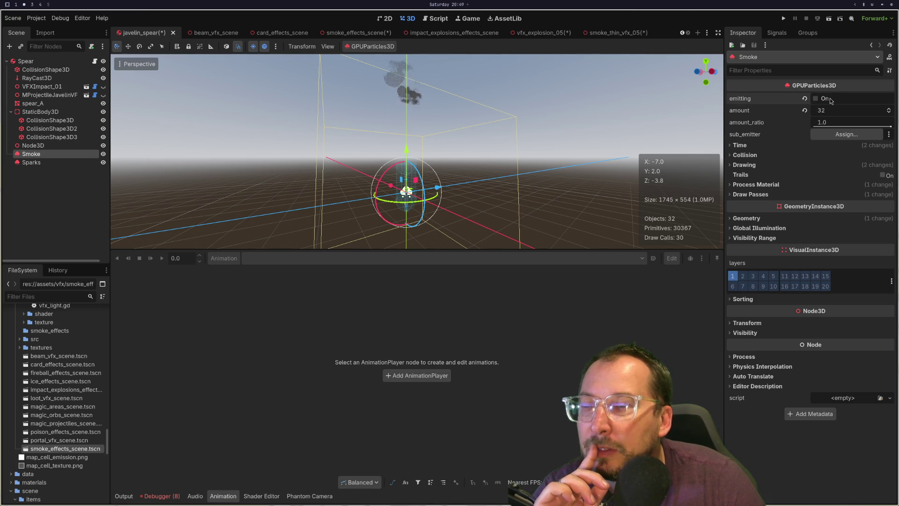
click(59, 164)
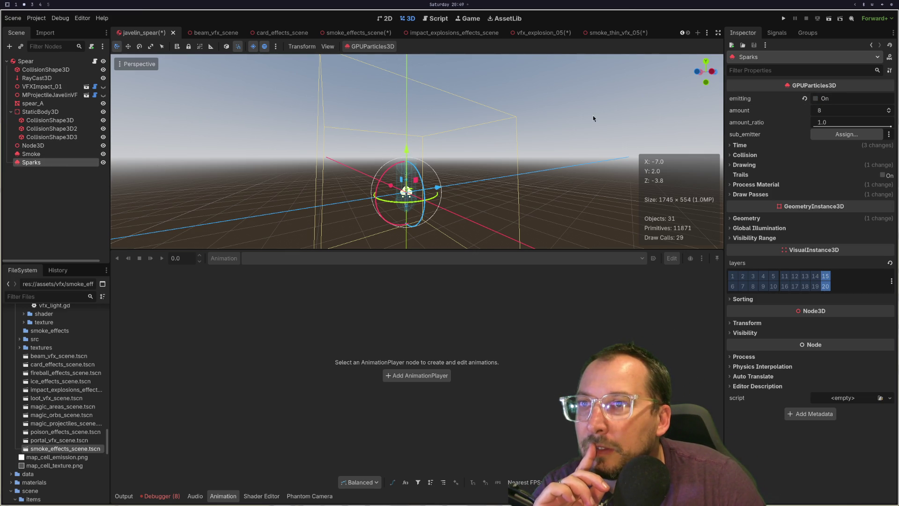
click(839, 100)
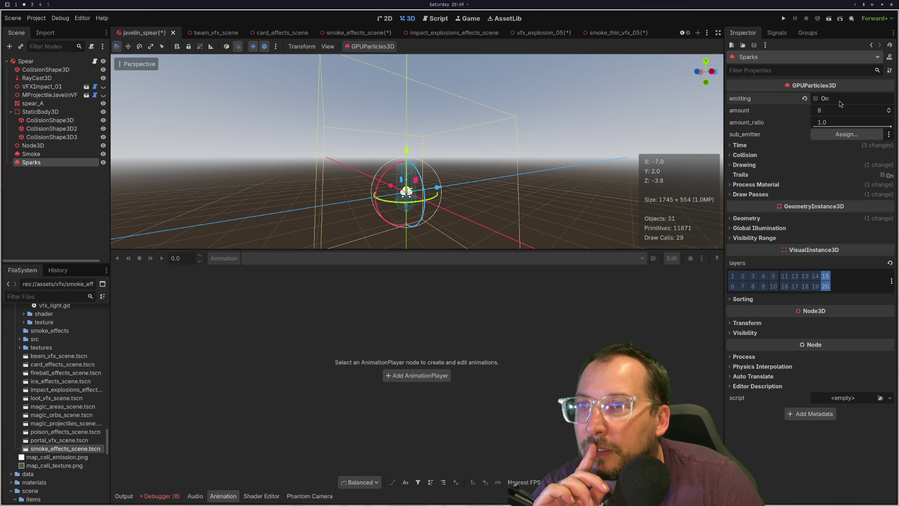
Make the Smoke emitter one_shot with a 1.0 s lifetime and preview it.
click(46, 156)
click(746, 146)
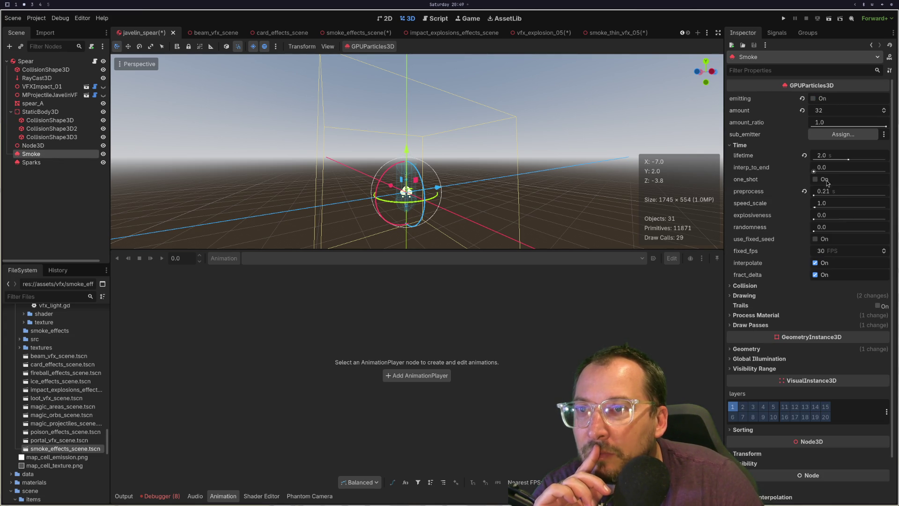
click(813, 99)
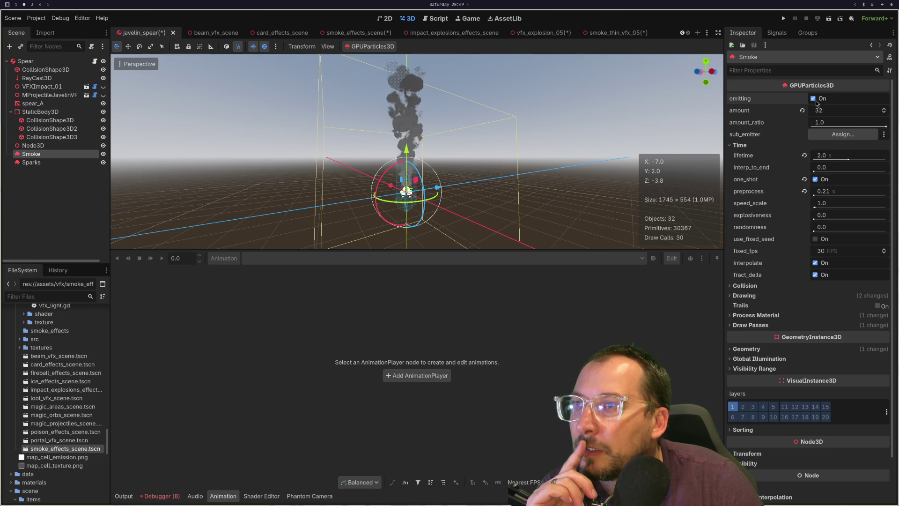
click(828, 154)
text(1)
key(Tab)
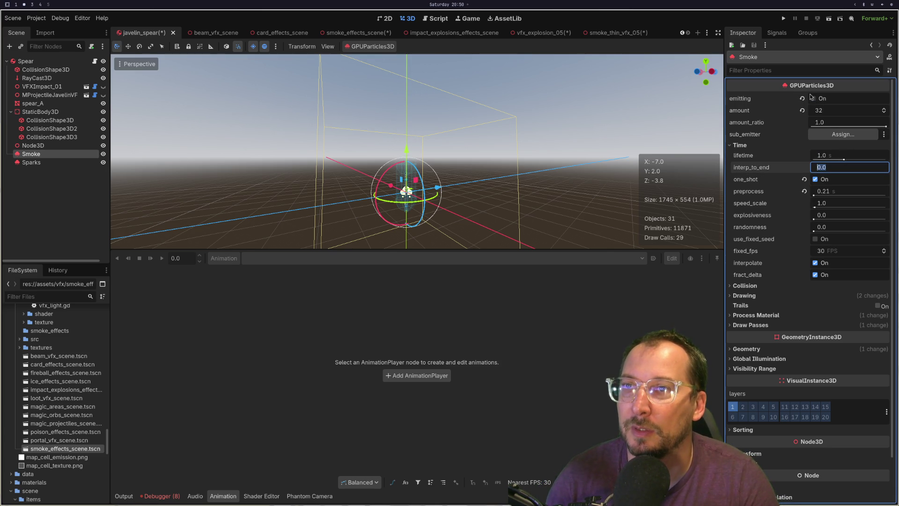
click(815, 99)
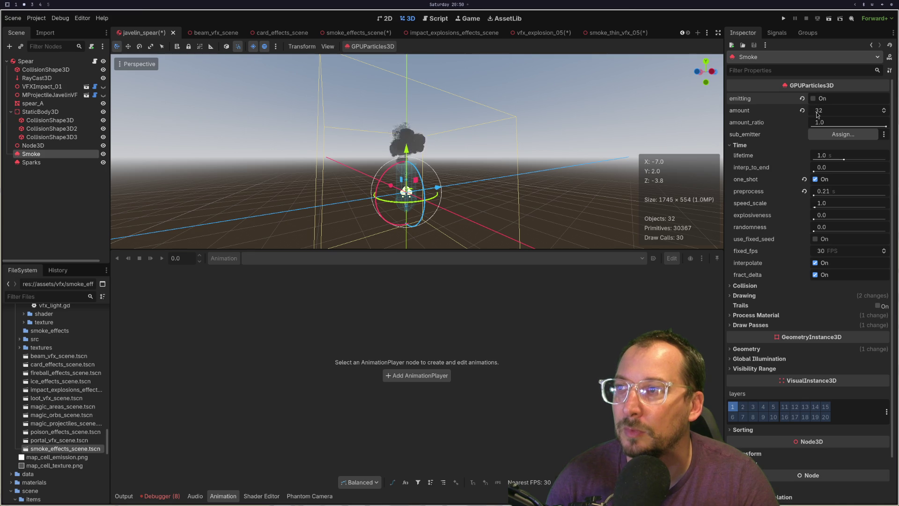
Set the Smoke lifetime to 0.25 s and replay several test bursts.
click(823, 157)
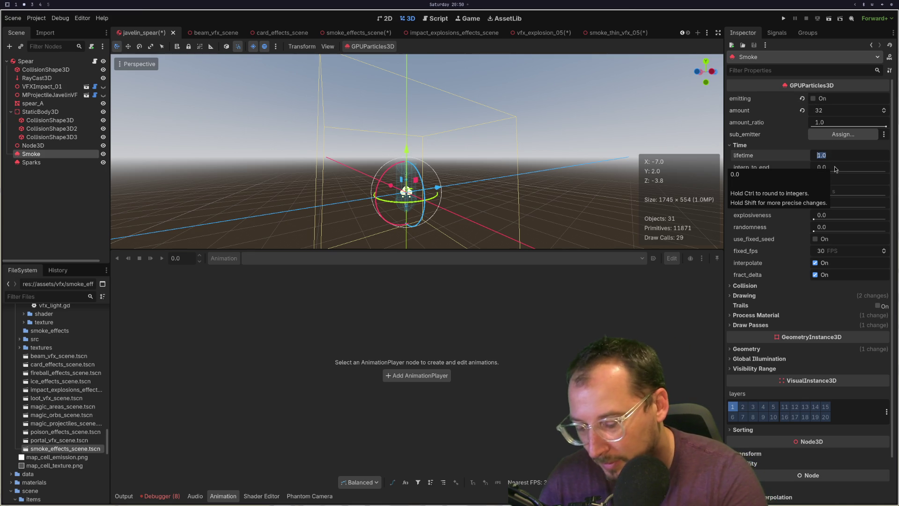
text(0.25)
key(Tab)
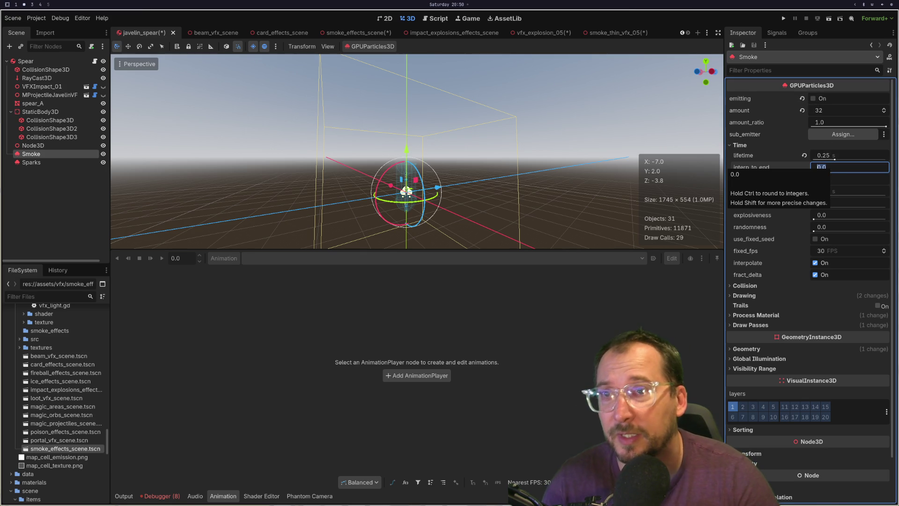
click(820, 98)
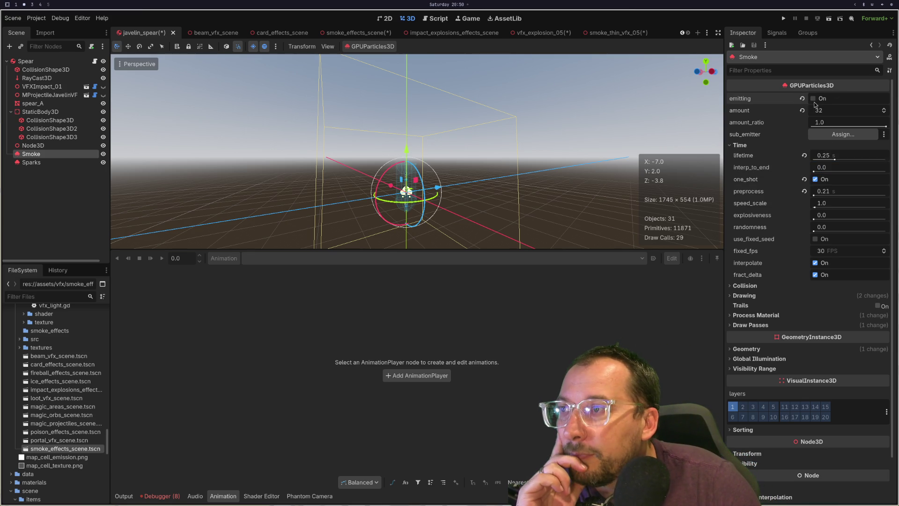
scroll(488, 212, up, 10)
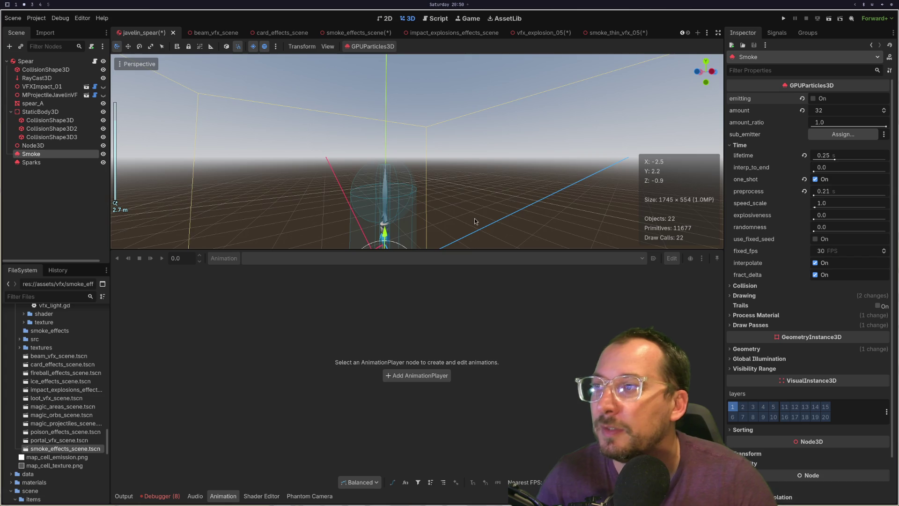
click(815, 98)
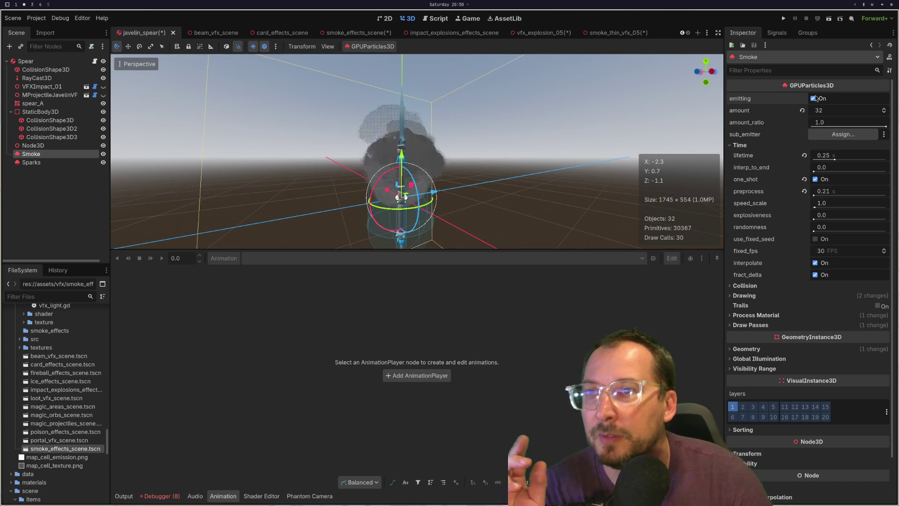
click(815, 99)
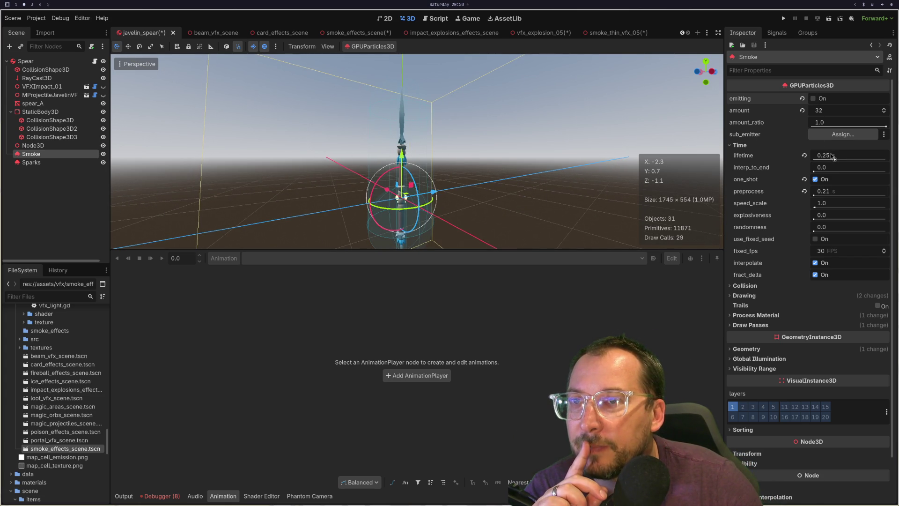
Restore the Smoke lifetime to 1.0 s and raise interp_to_end to 1.0.
click(804, 156)
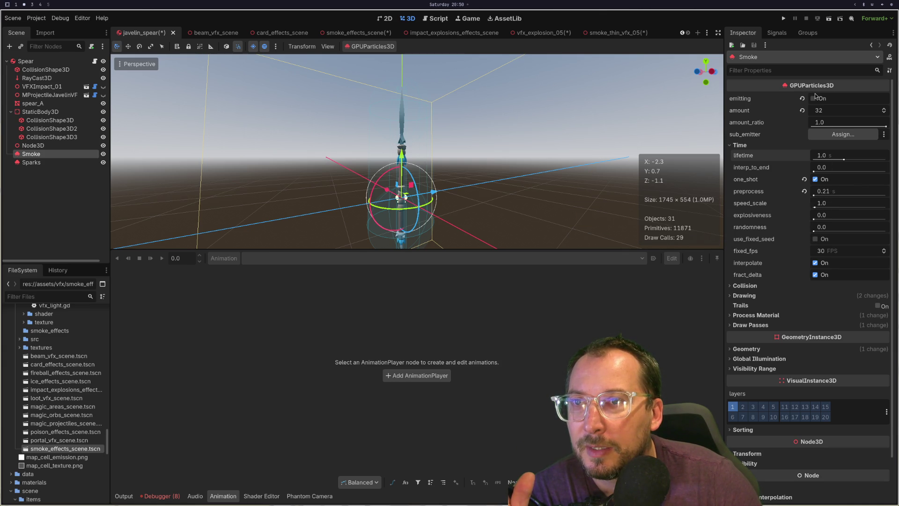
mouse_move(758, 124)
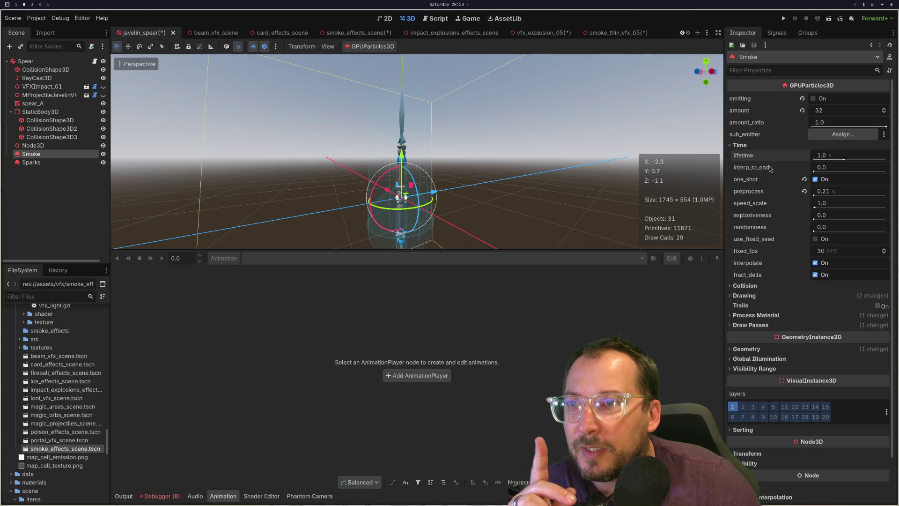
mouse_move(771, 168)
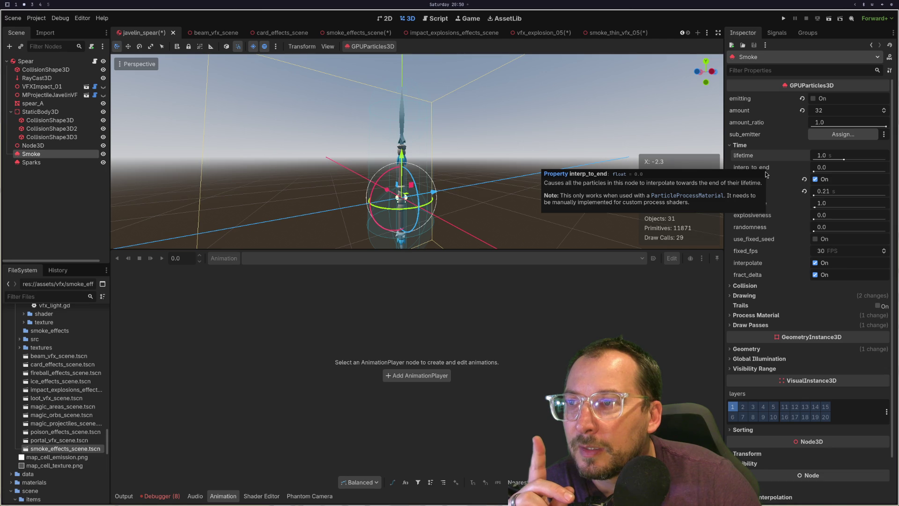
drag(817, 169, 885, 170)
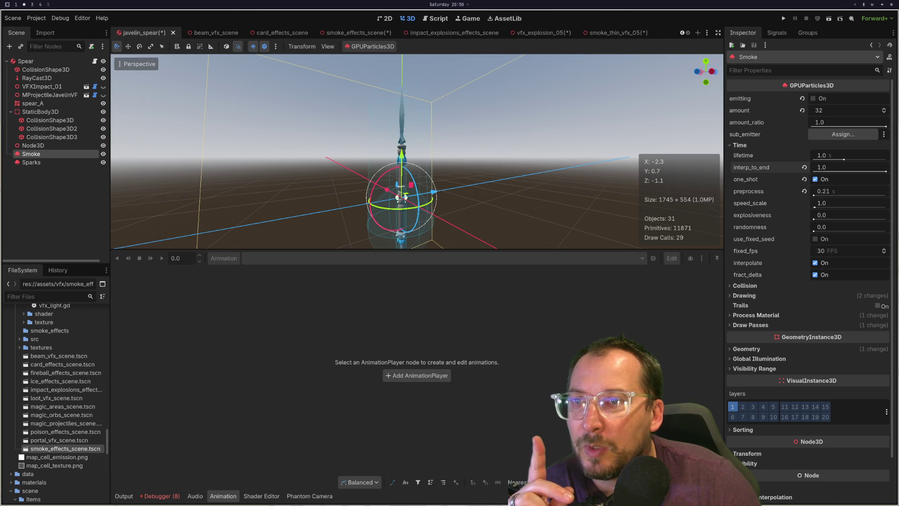
Fire Smoke test bursts while trying interp_to_end at 0.0 and about 0.42.
click(824, 101)
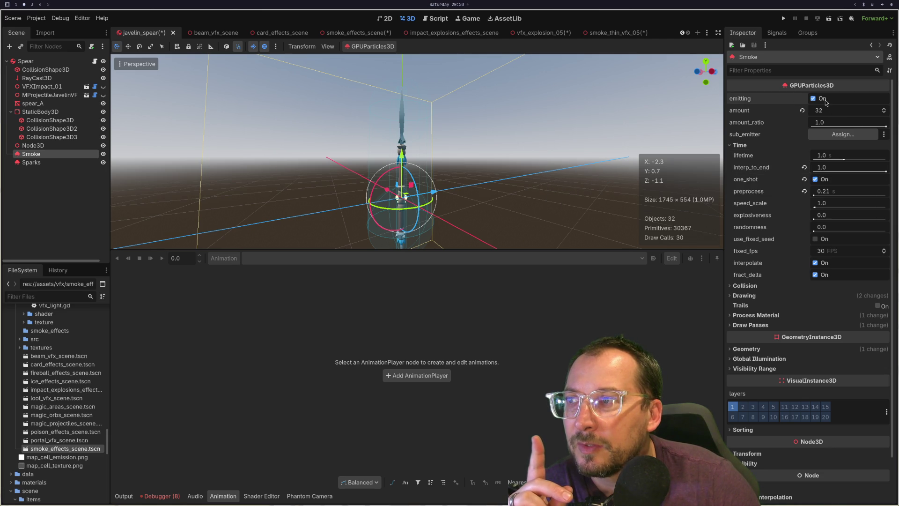
click(824, 99)
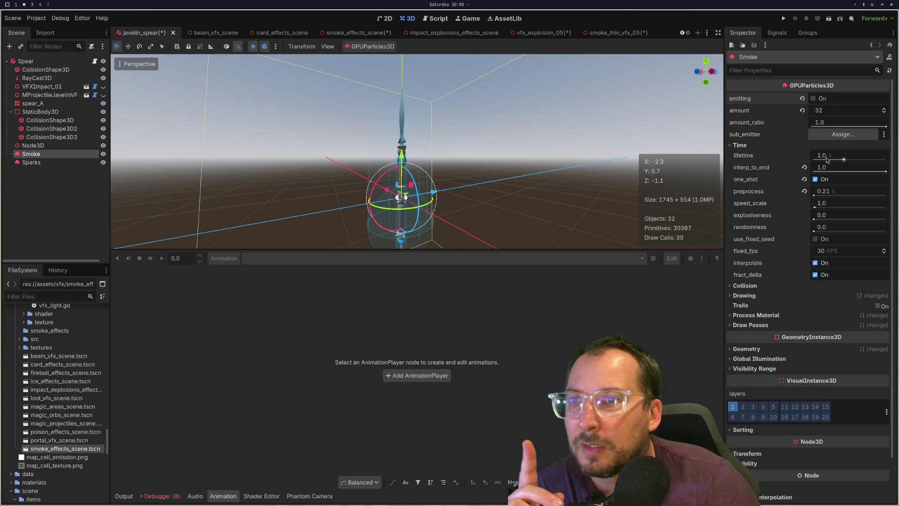
drag(831, 169, 814, 174)
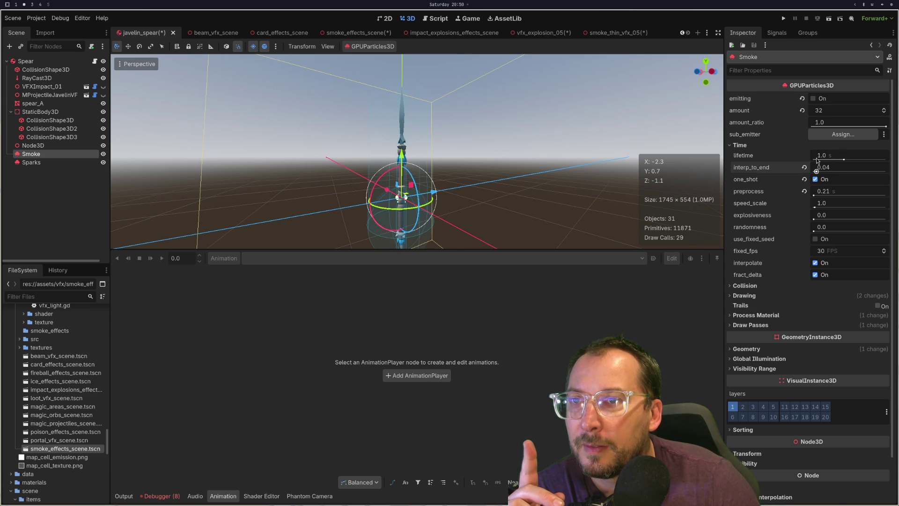
click(820, 101)
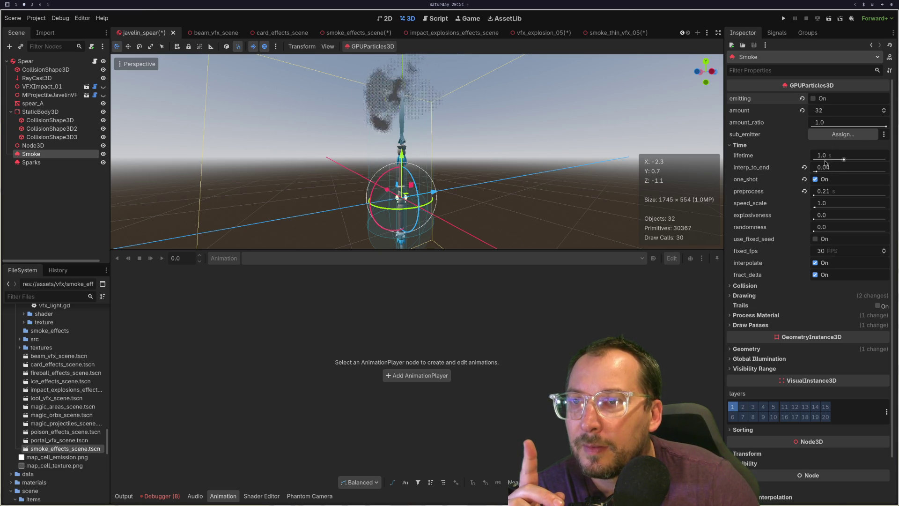
drag(827, 169, 843, 171)
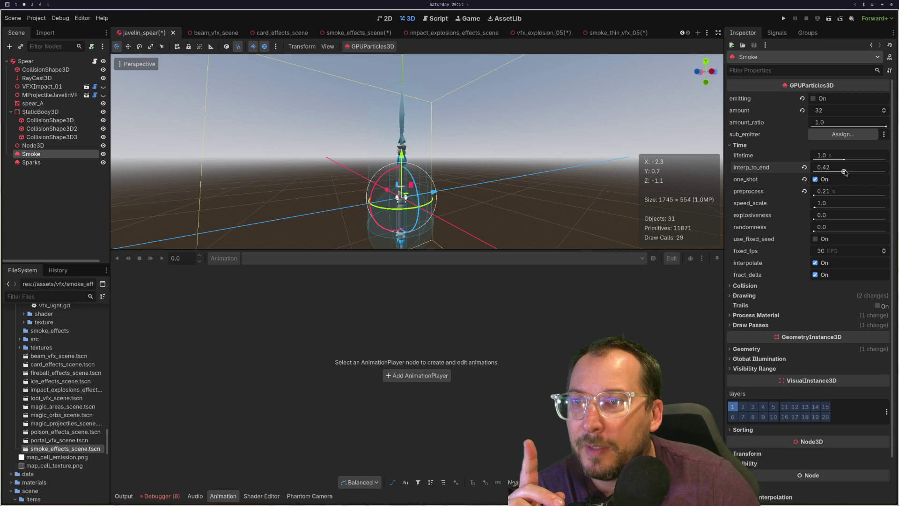
click(814, 99)
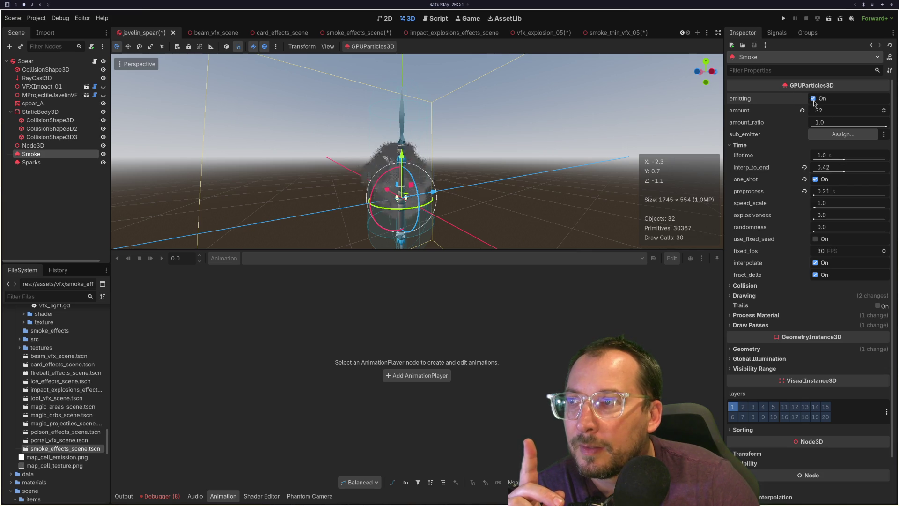
Reset interp_to_end to its default 0.0 and replay the smoke burst.
click(804, 167)
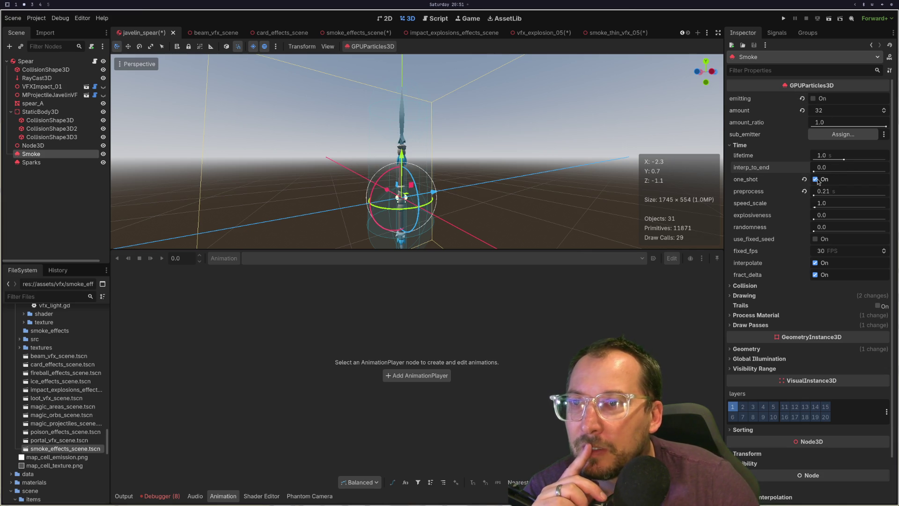
mouse_move(772, 192)
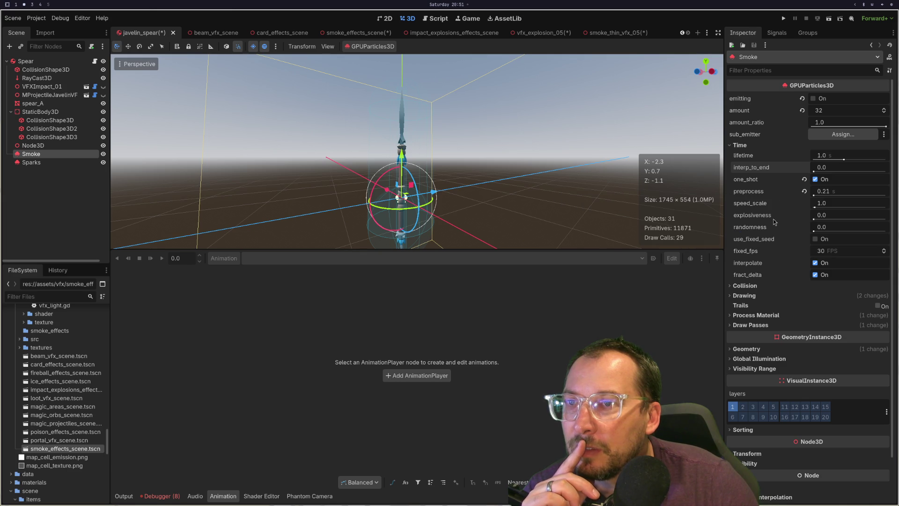
mouse_move(752, 208)
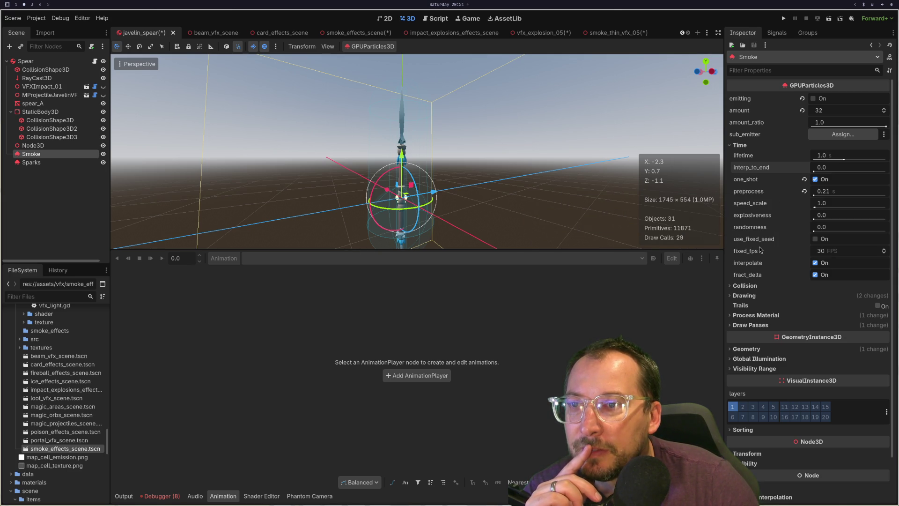
mouse_move(761, 250)
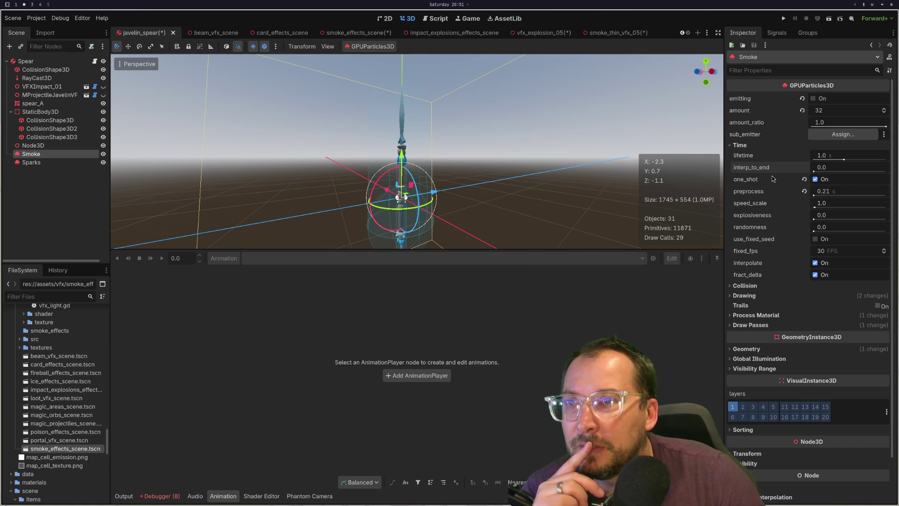
click(817, 99)
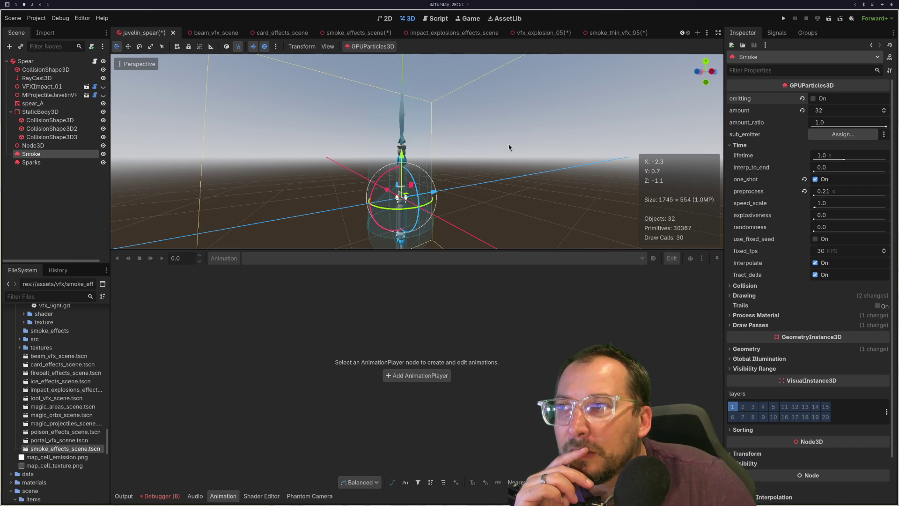
scroll(507, 146, down, 3)
click(818, 99)
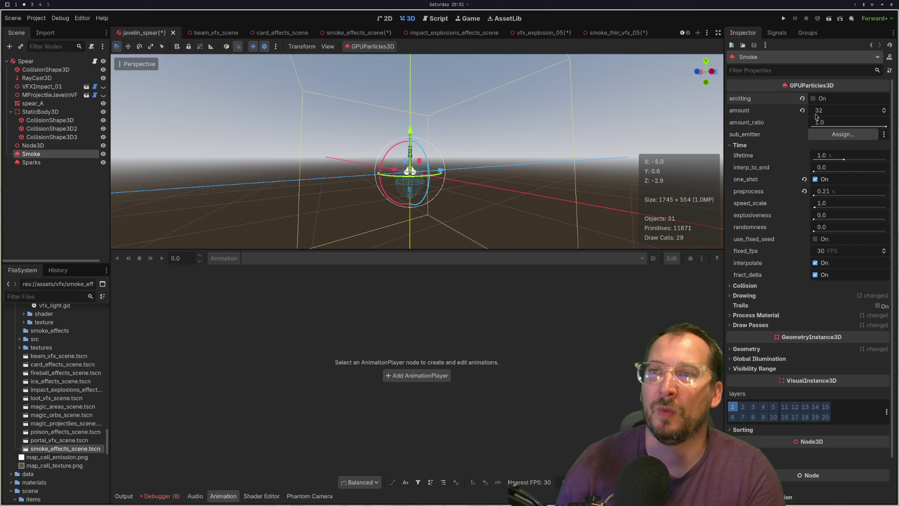
Lower the Smoke particle amount to 8, after trying 15, previewing each burst.
click(824, 111)
text(15)
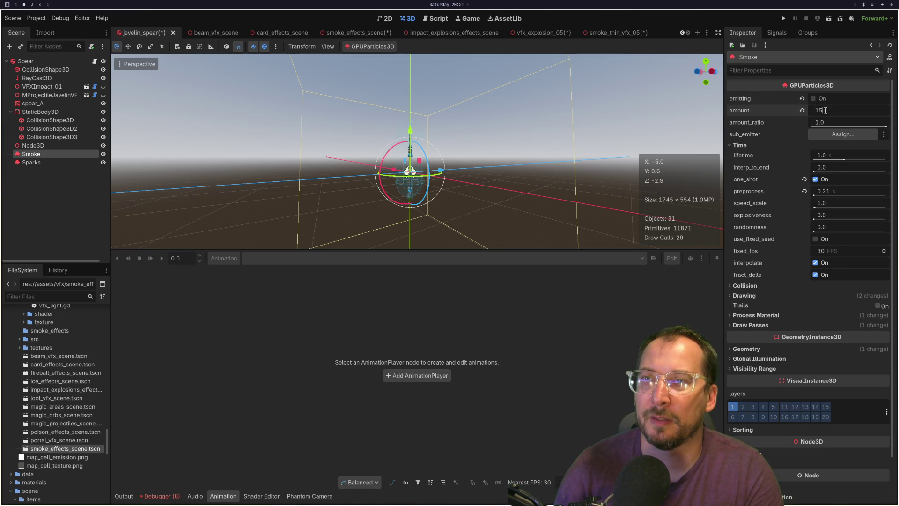
click(814, 99)
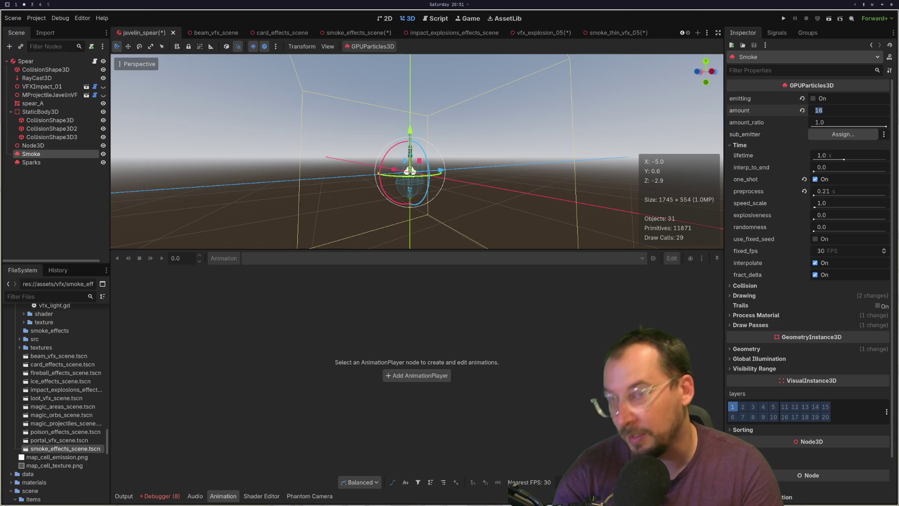
text(8)
click(815, 98)
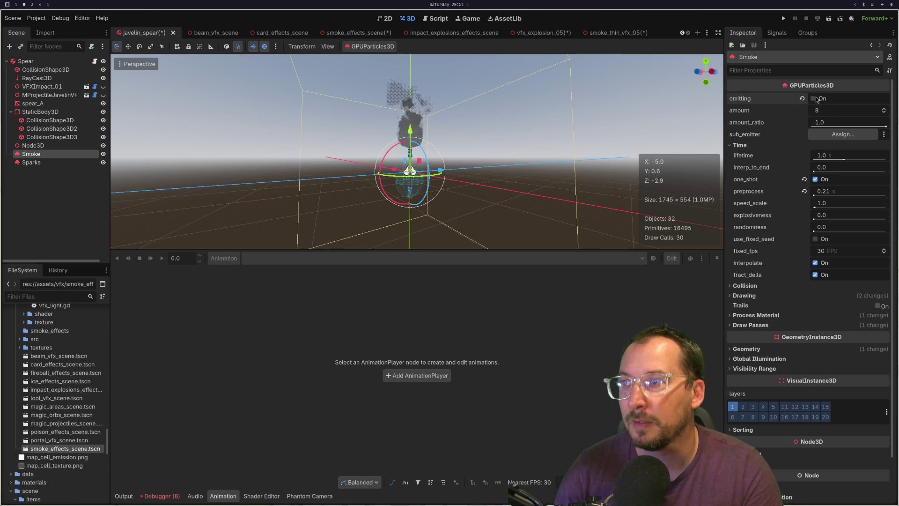
click(816, 98)
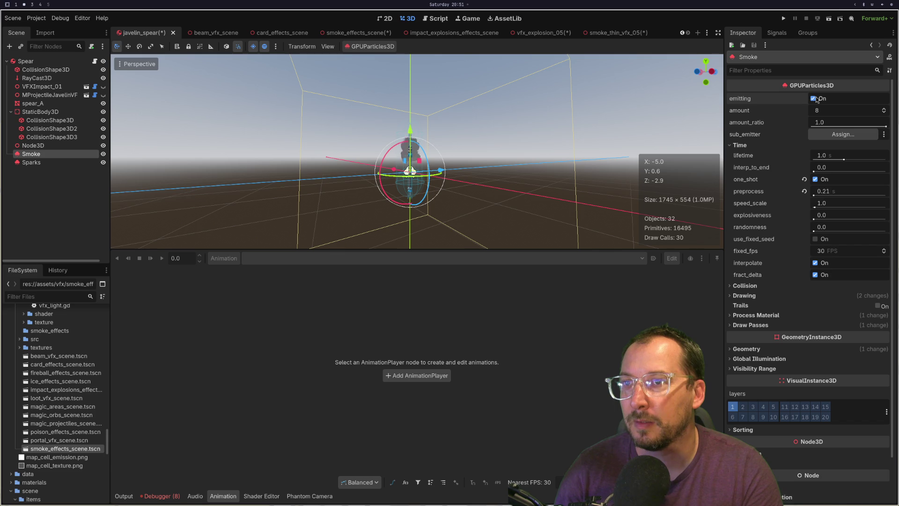
click(816, 111)
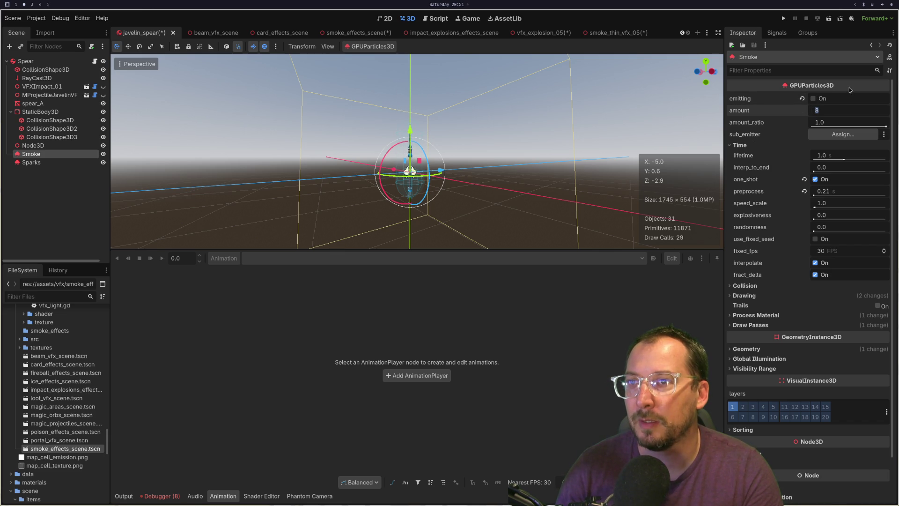
click(821, 100)
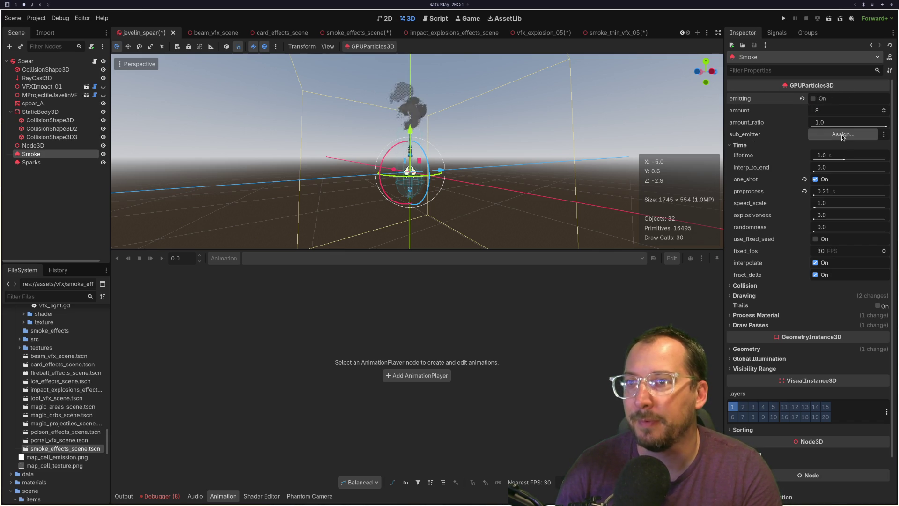
Set the Smoke lifetime to 0.5 s and preview a burst.
click(831, 160)
text(0)
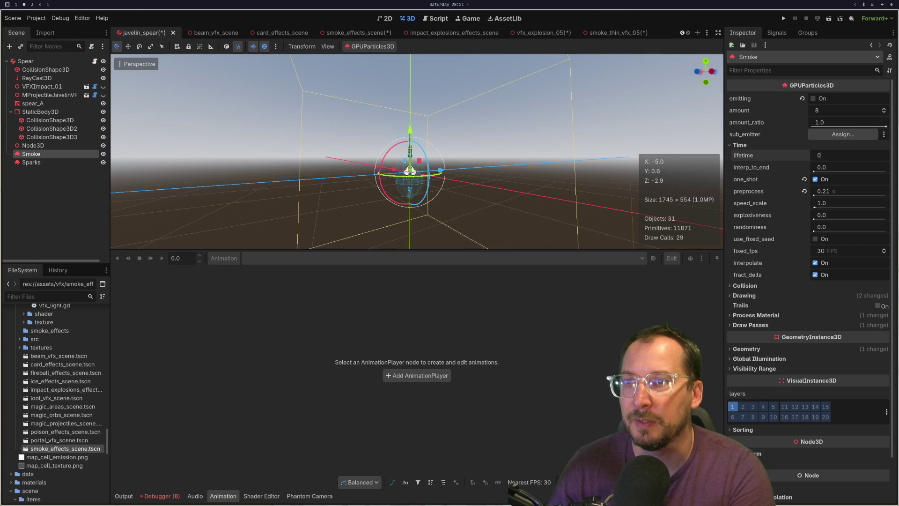
text(.5)
key(Tab)
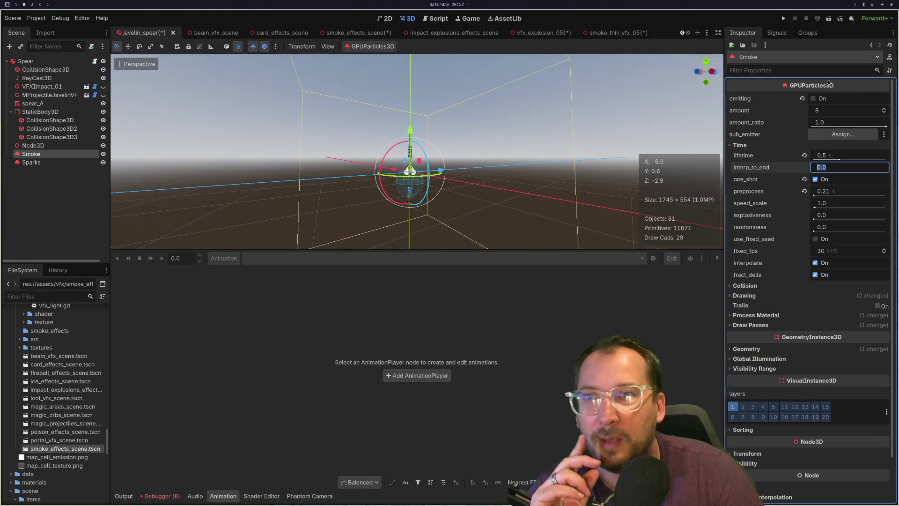
click(822, 99)
click(820, 98)
click(817, 100)
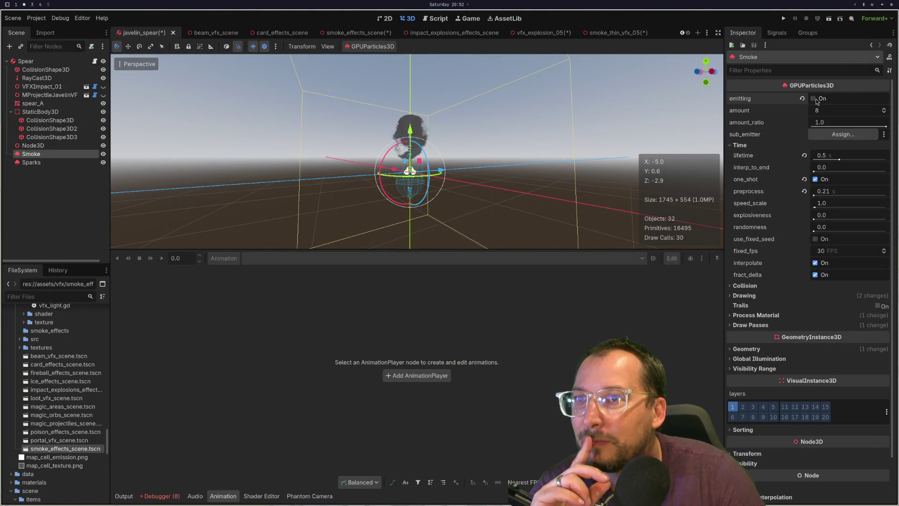
click(817, 100)
scroll(694, 106, up, 3)
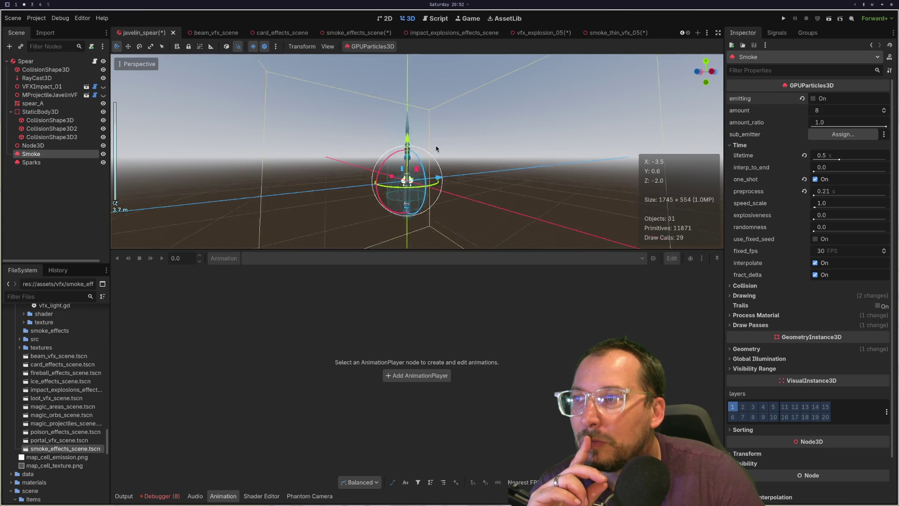
click(815, 99)
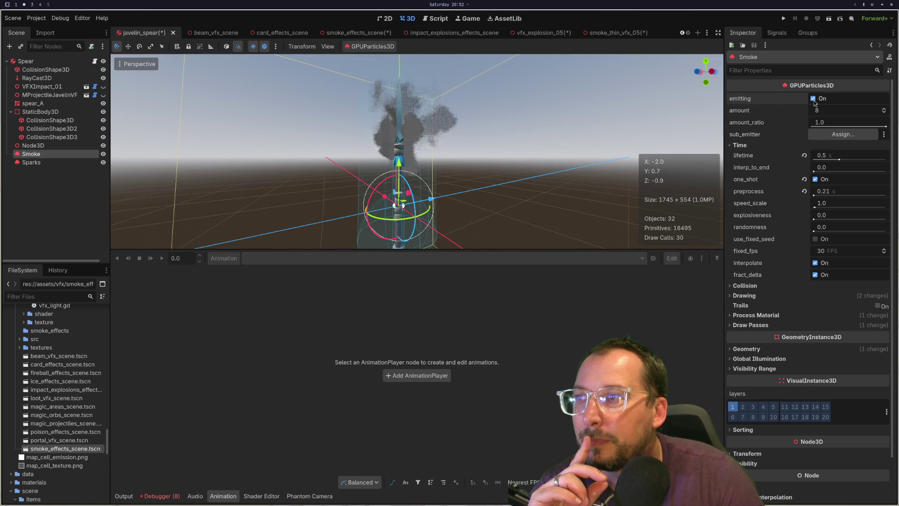
click(816, 100)
click(815, 99)
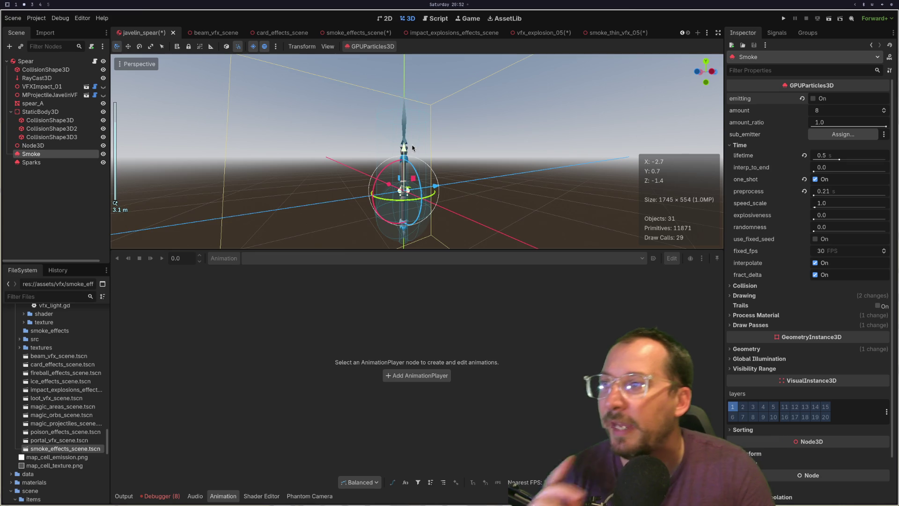
mouse_move(469, 125)
mouse_down()
mouse_move(475, 167)
mouse_move(438, 173)
mouse_move(401, 65)
mouse_up()
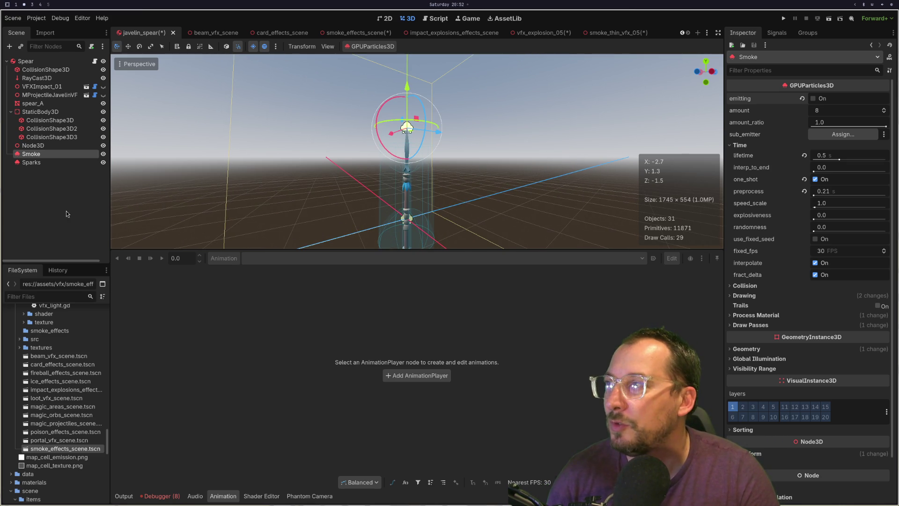
Move the Sparks emitter up above the spear and preview its burst.
click(36, 162)
drag(407, 174, 408, 93)
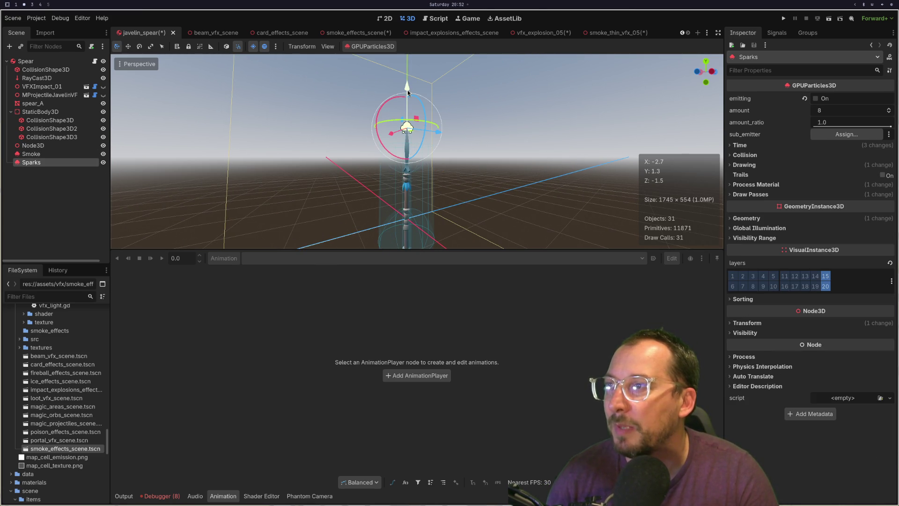
click(816, 98)
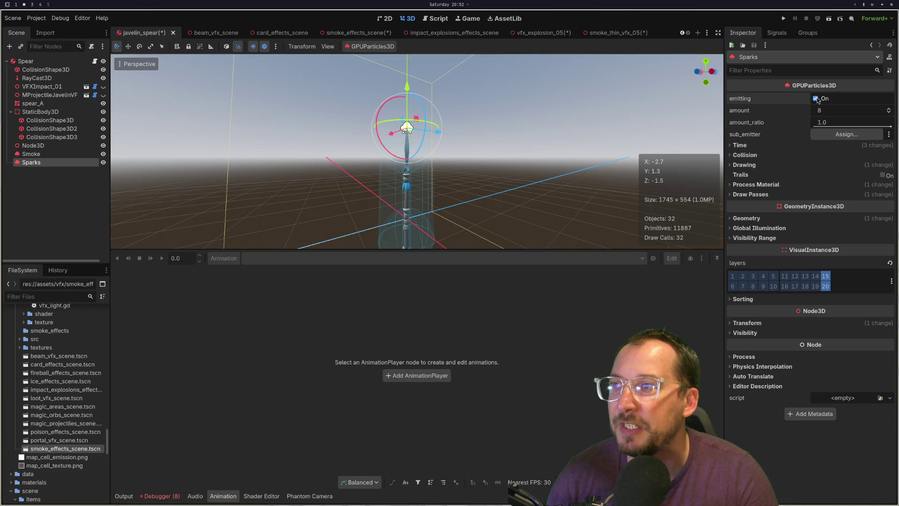
Select Smoke, then the Spear root's context menu, and switch to javelin.gd in Neovim.
click(51, 153)
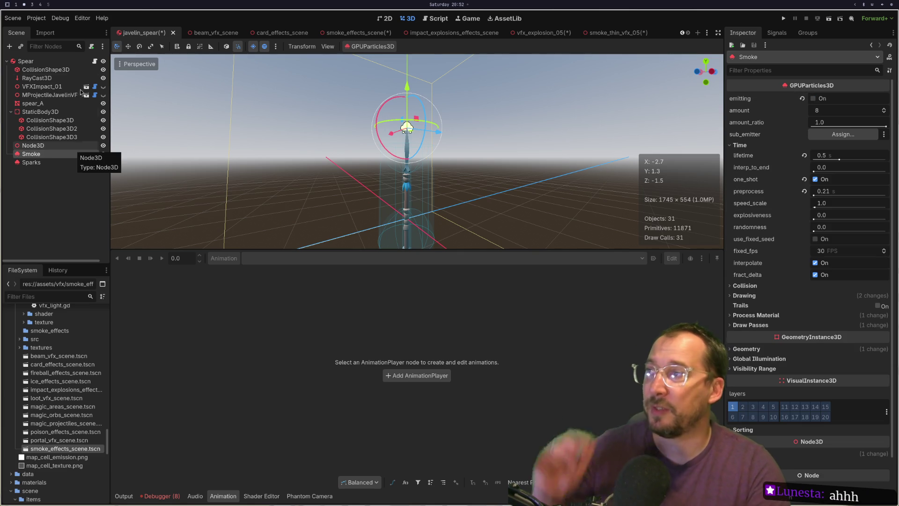
click(40, 63)
right_click(42, 64)
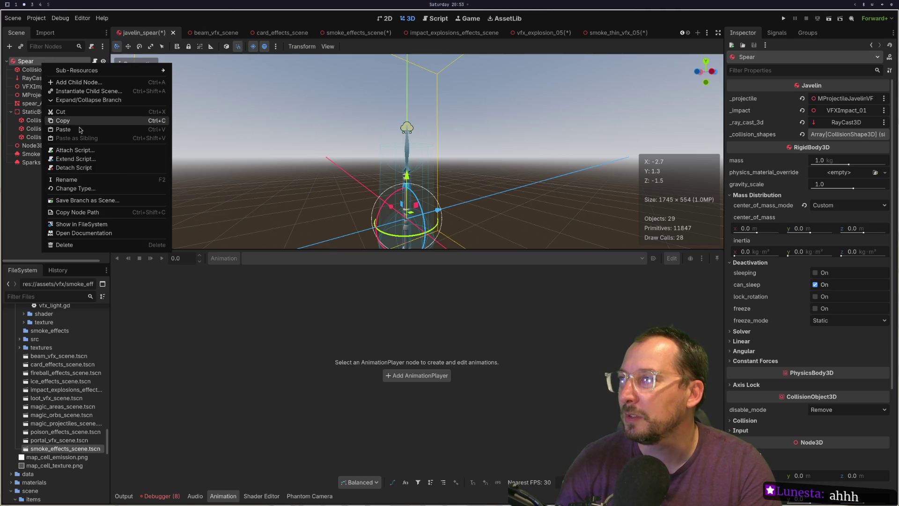
click(64, 129)
key(super+1)
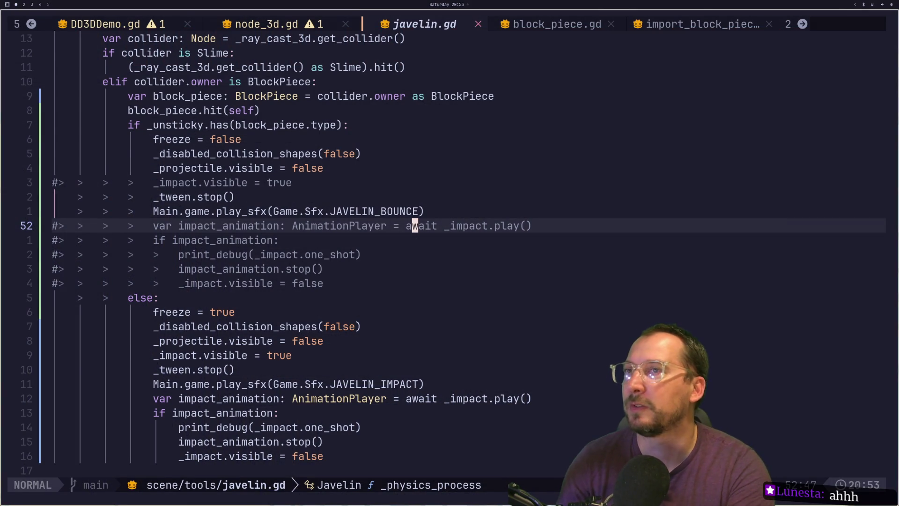
key(g)
key(g)
key(j)
key(j)
key(j)
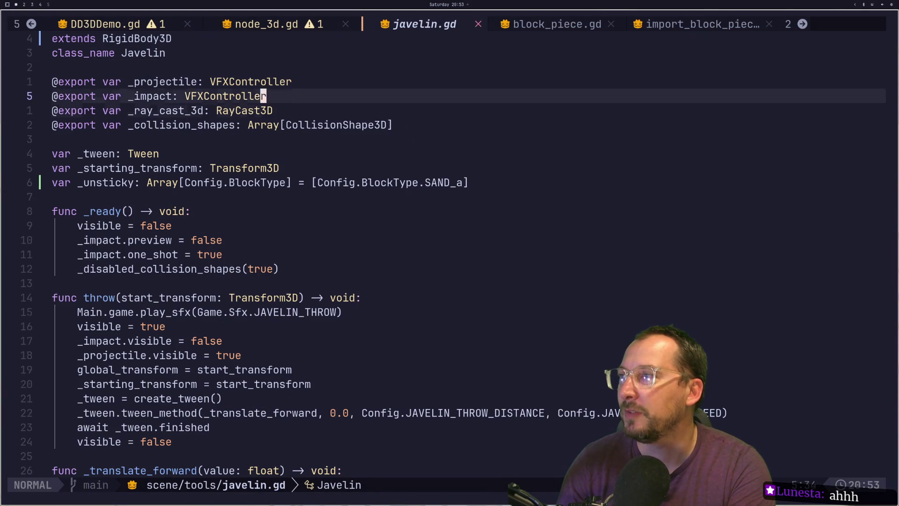
key(y)
key(y)
key(j)
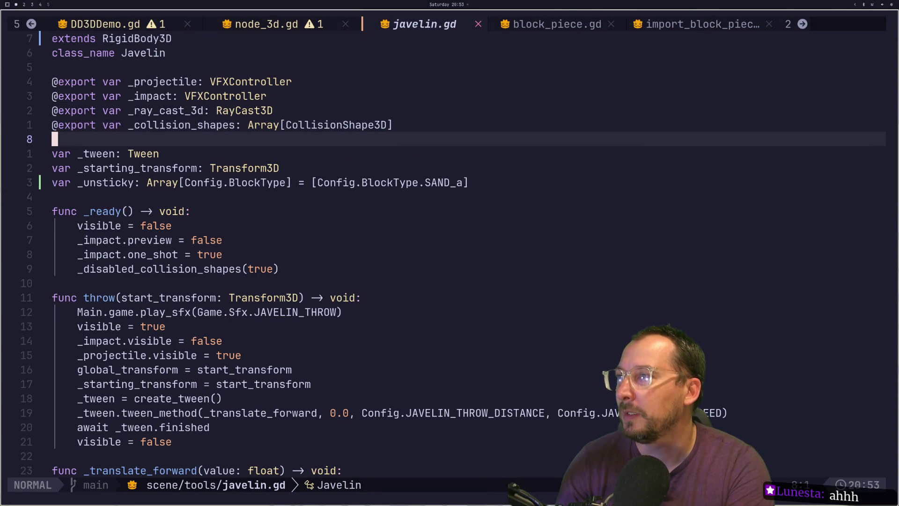
key(p)
key(O)
key(Escape)
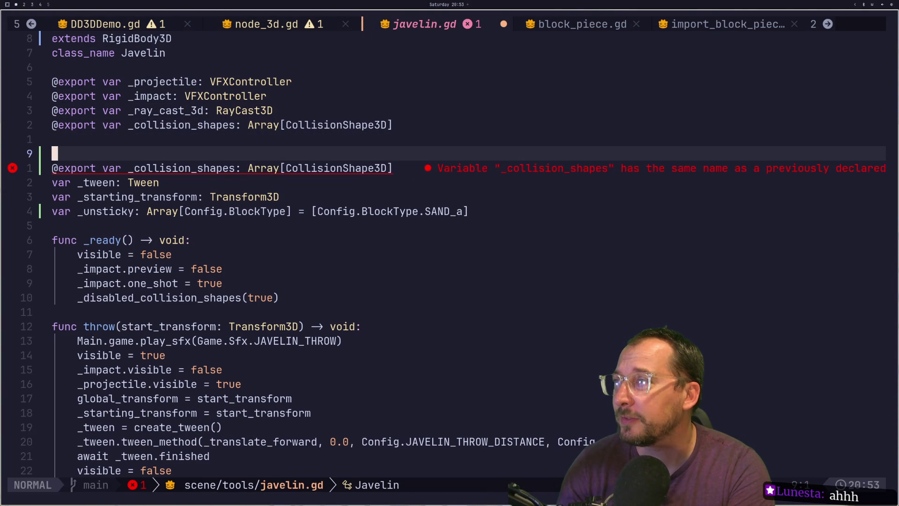
key(d)
key(d)
key(k)
key(d)
key(d)
key(o)
key(Escape)
key(k)
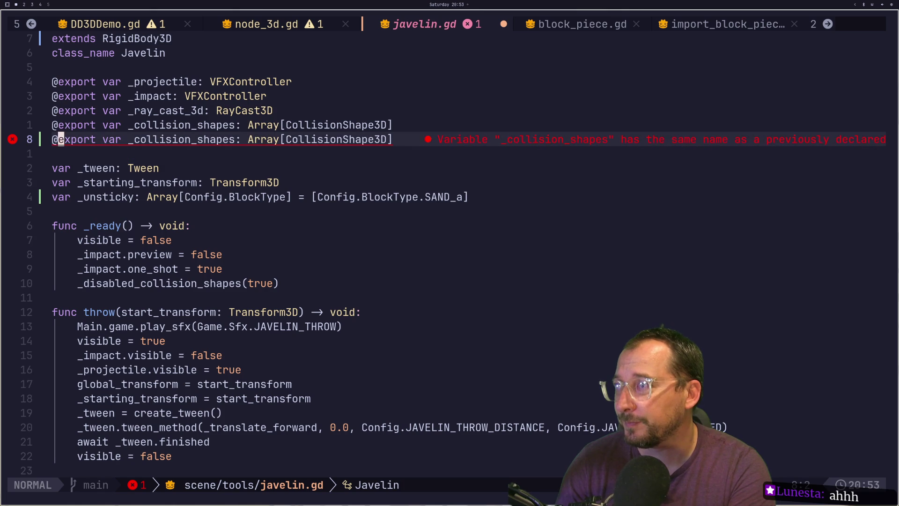
key(f)
key(c)
key(d)
key(t)
key(:)
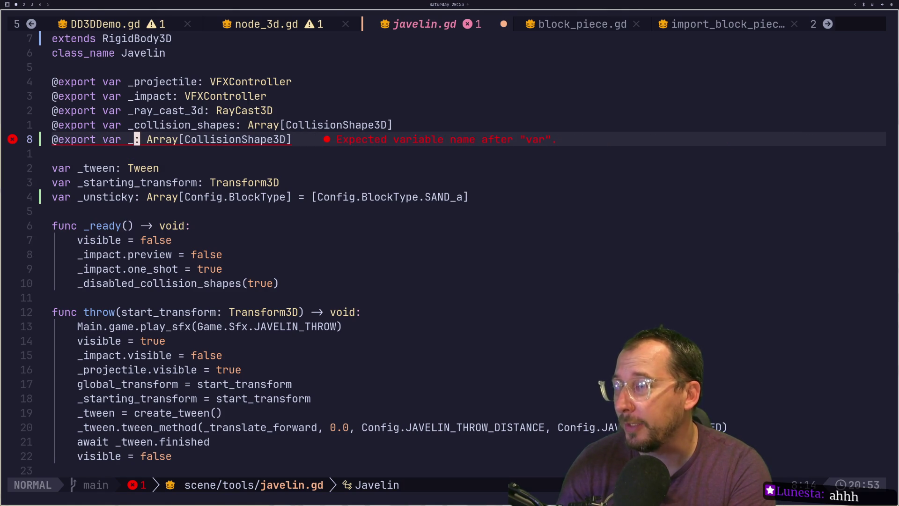
Turn the copy into an exported _smoke variable of type GPUParticles3D.
key(super+2)
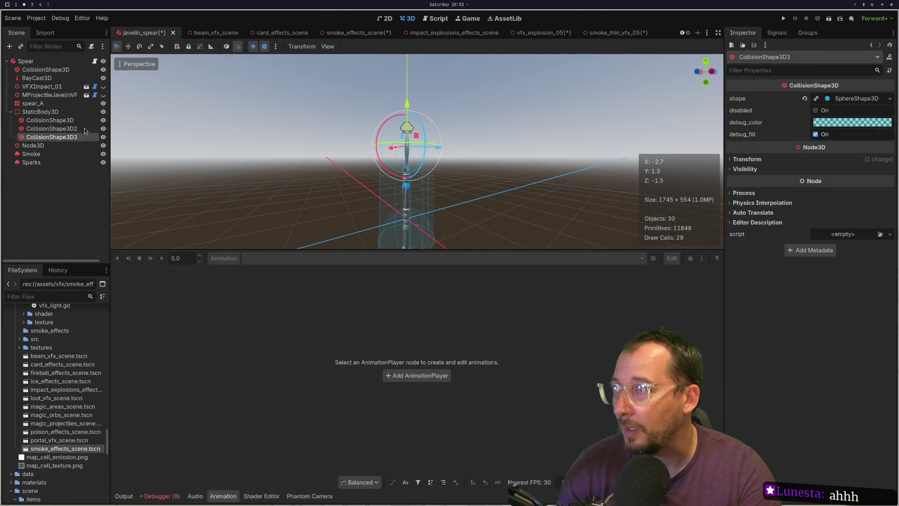
click(48, 156)
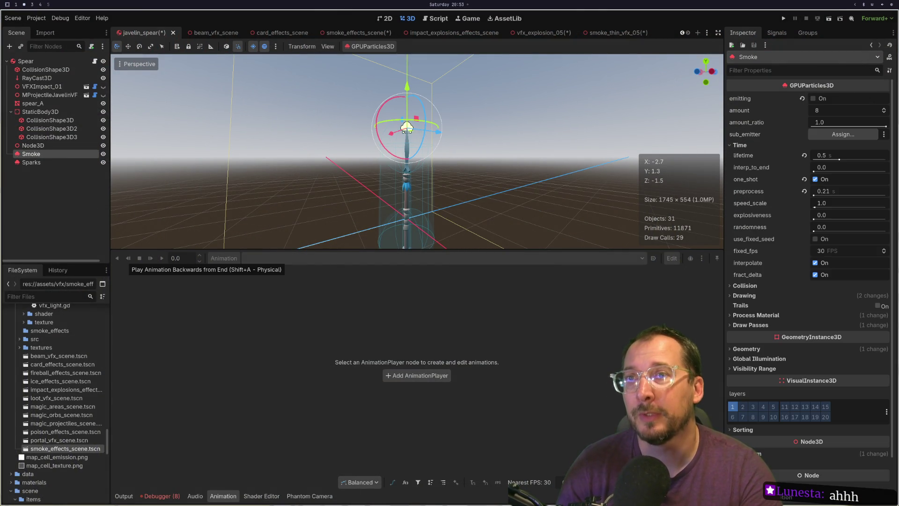
key(super+1)
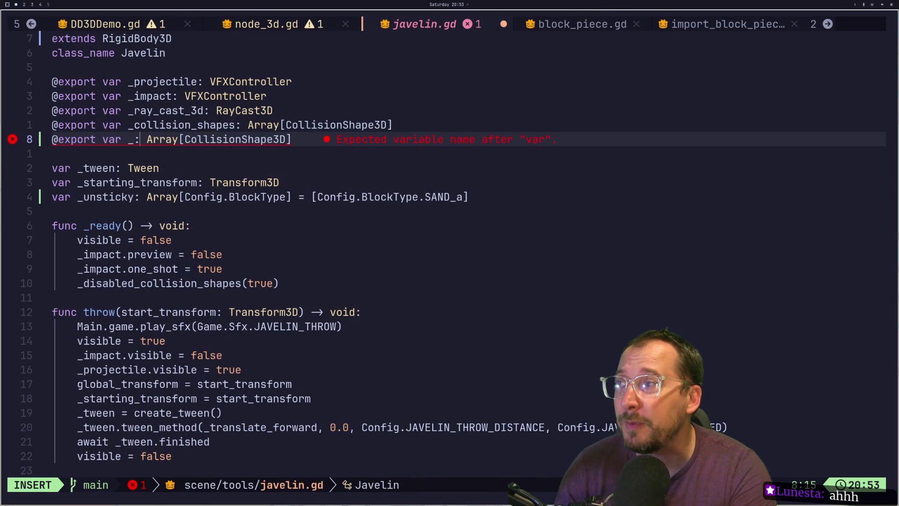
key(super+2)
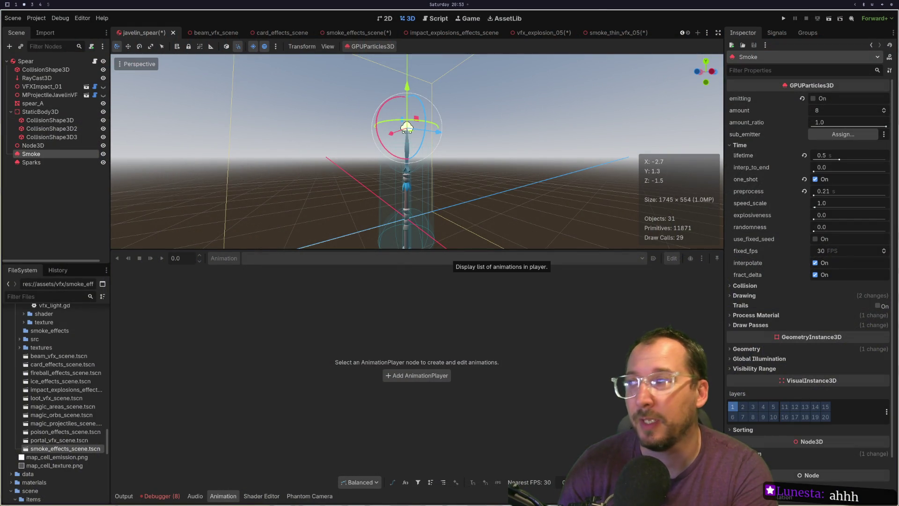
key(super+1)
text(ar _smoke: Array[CollisionShape3D)
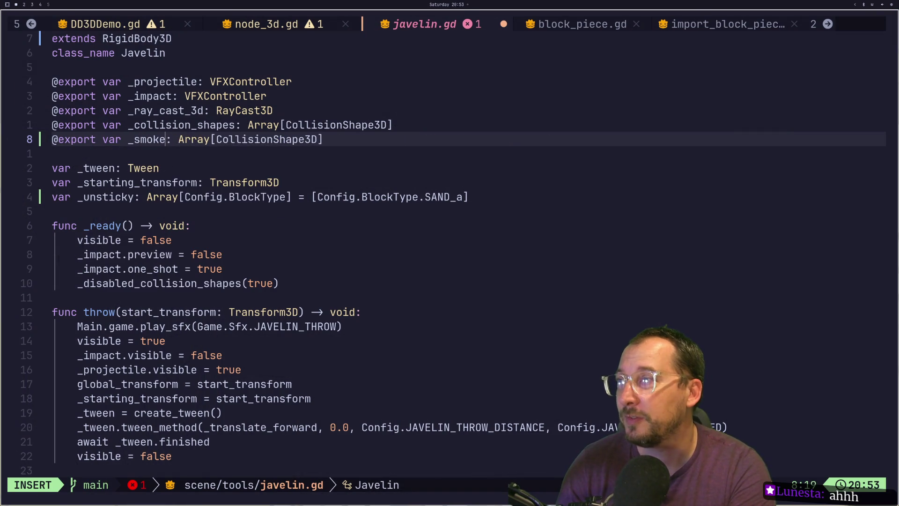
key(Escape)
key(l)
key(l)
key(l)
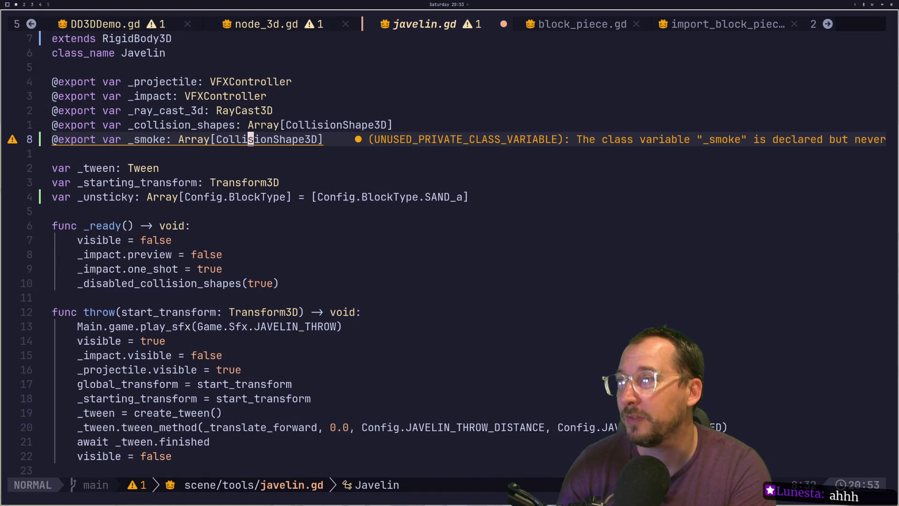
key(A)
key(BackSpace)
key(BackSpace)
key(BackSpace)
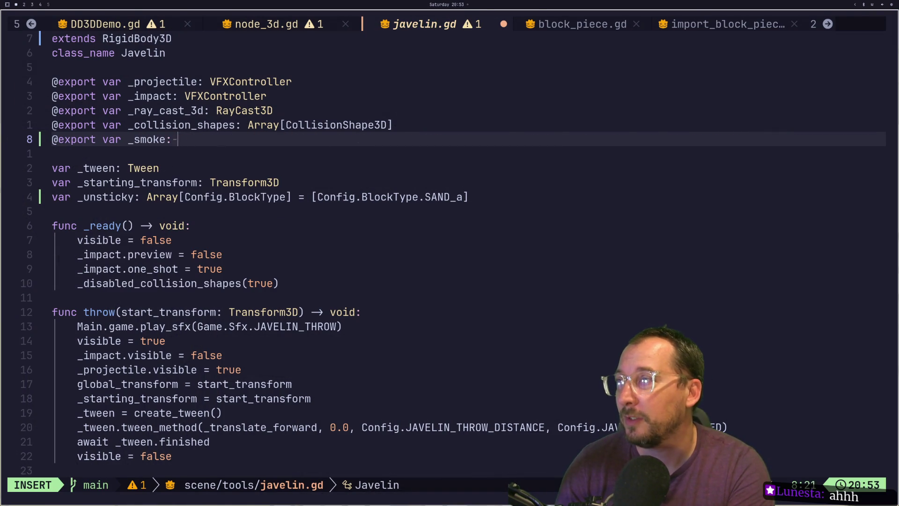
key(super+2)
key(super+1)
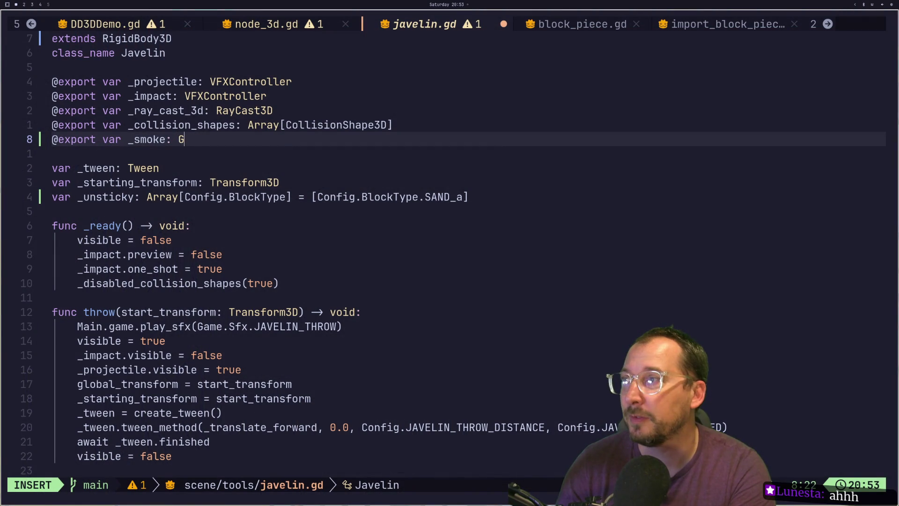
text(PU)
key(Tab)
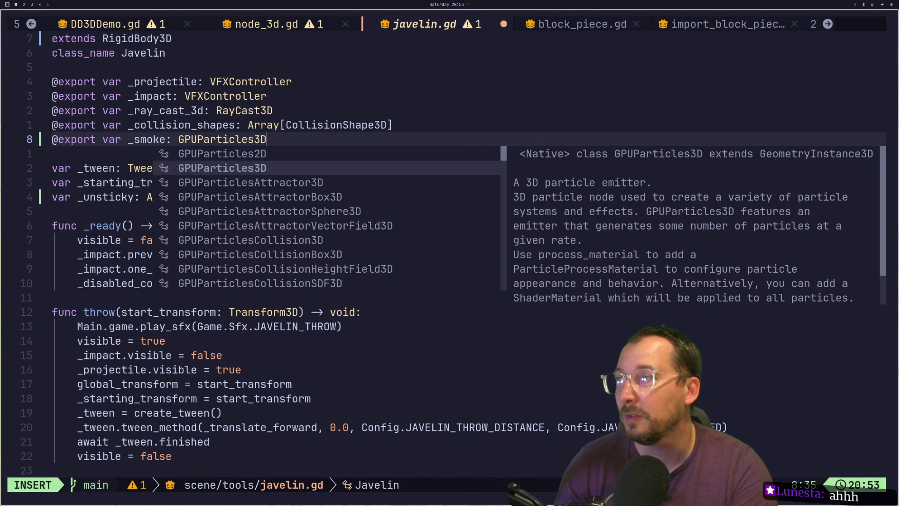
key(Escape)
Duplicate the _smoke export line and rename the copy to _sparks.
key(y)
key(y)
text(op)
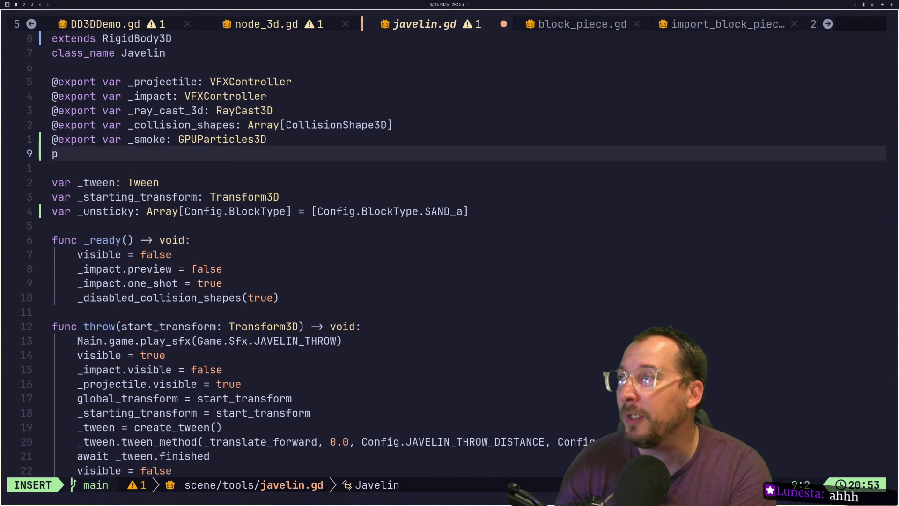
key(BackSpace)
key(Escape)
key(p)
key(k)
key(d)
key(d)
key(super+2)
key(super+1)
key(w)
key(w)
key(l)
key(l)
text(cepar)
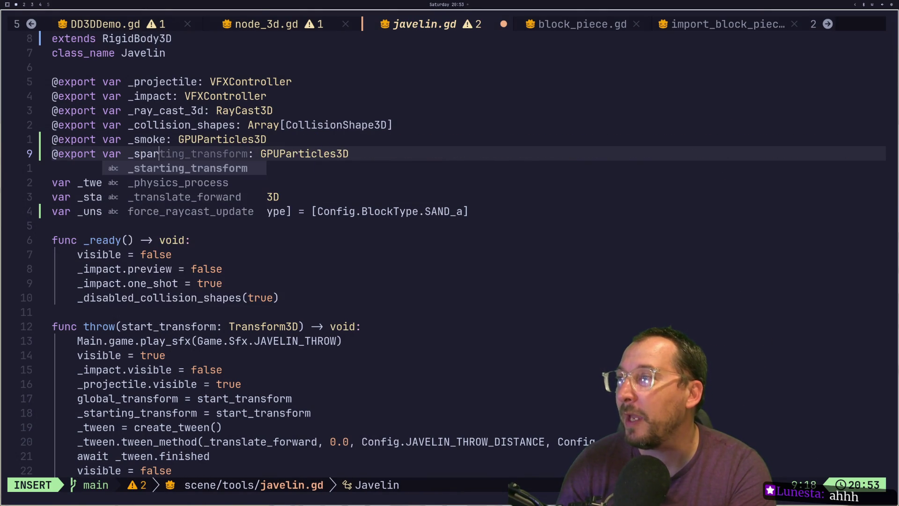
text(ks)
key(Escape)
Save javelin.gd with :w and select the Spear node back in Godot.
text(:w)
key(Escape)
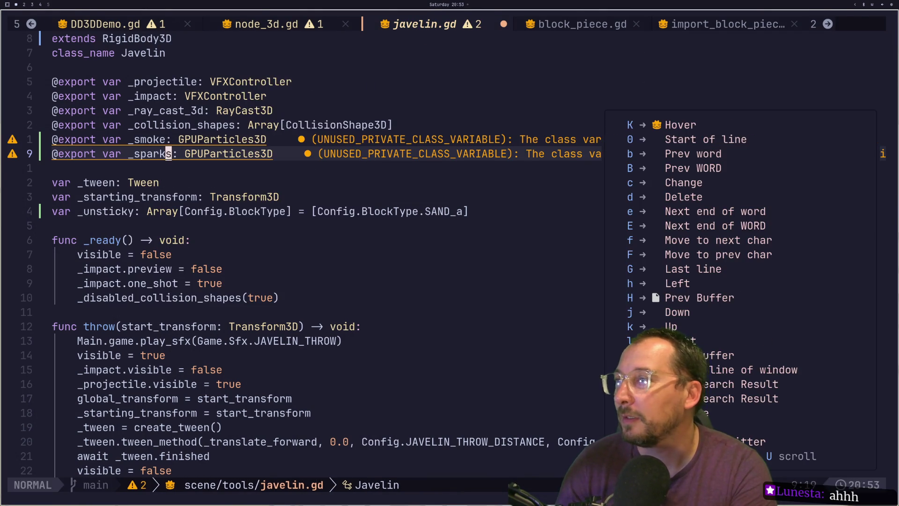
key(super+2)
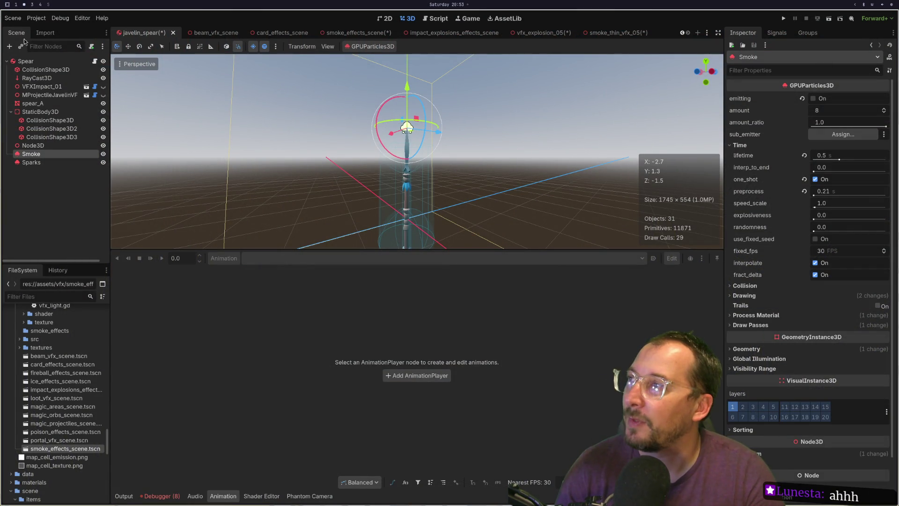
click(31, 61)
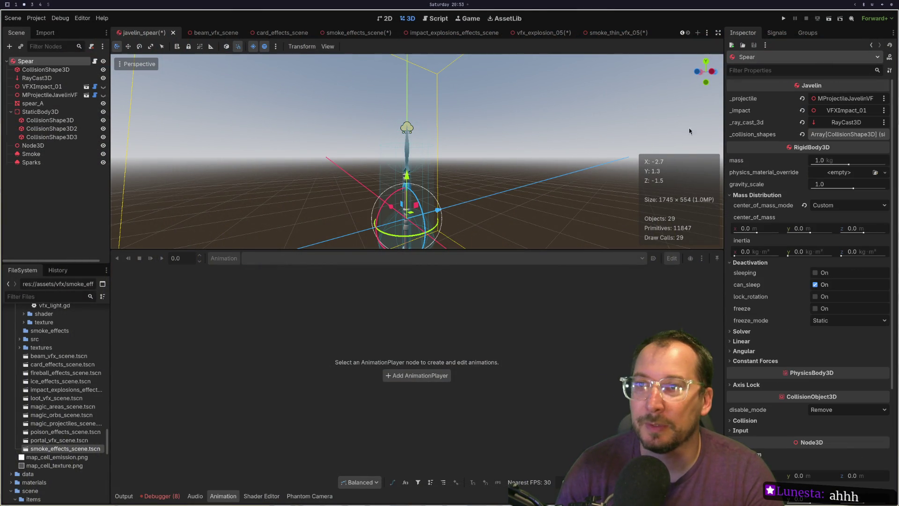
Reselect Spear so its new _smoke and _sparks properties show in the Inspector.
click(29, 69)
click(33, 61)
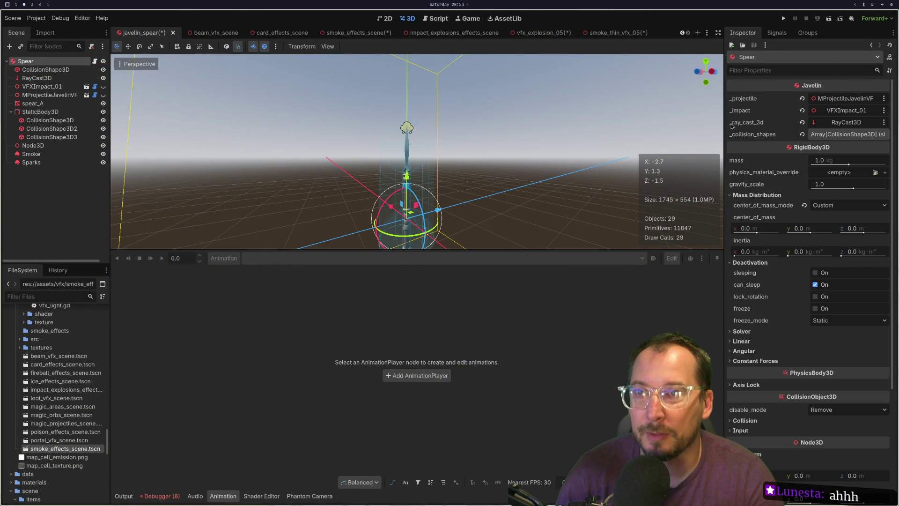
key(super+1)
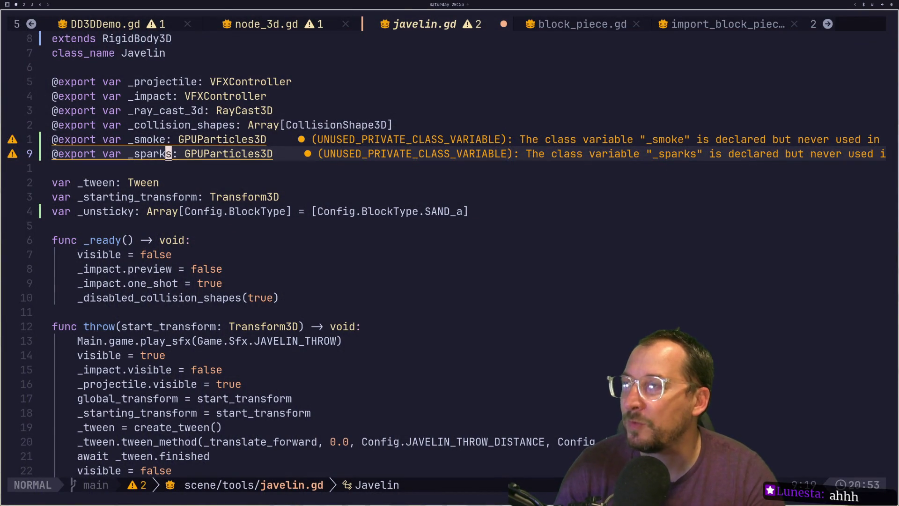
key(super+2)
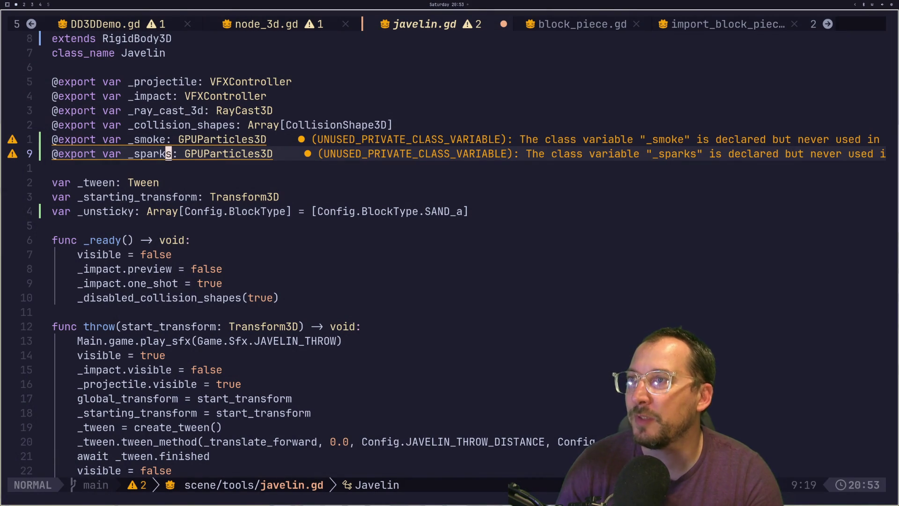
key(super+2)
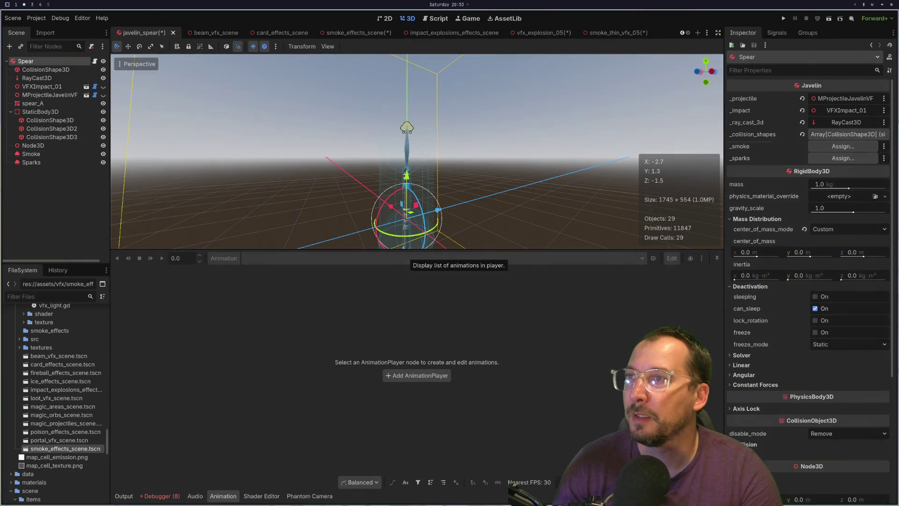
Assign the Smoke node to _smoke and the Sparks node to _sparks.
click(842, 146)
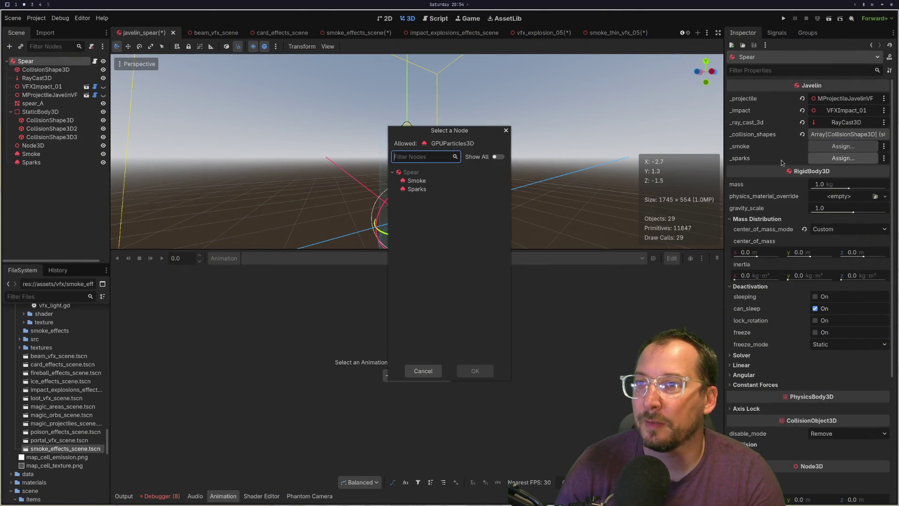
double_click(436, 181)
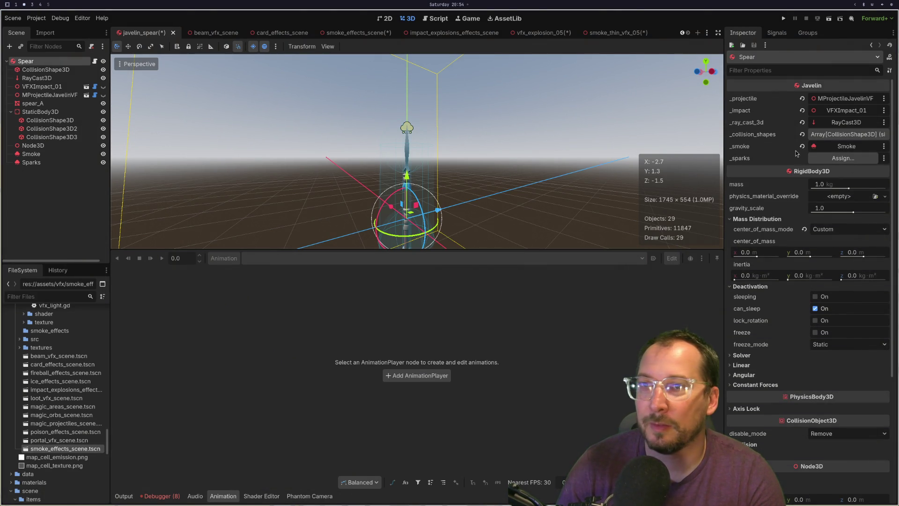
click(842, 158)
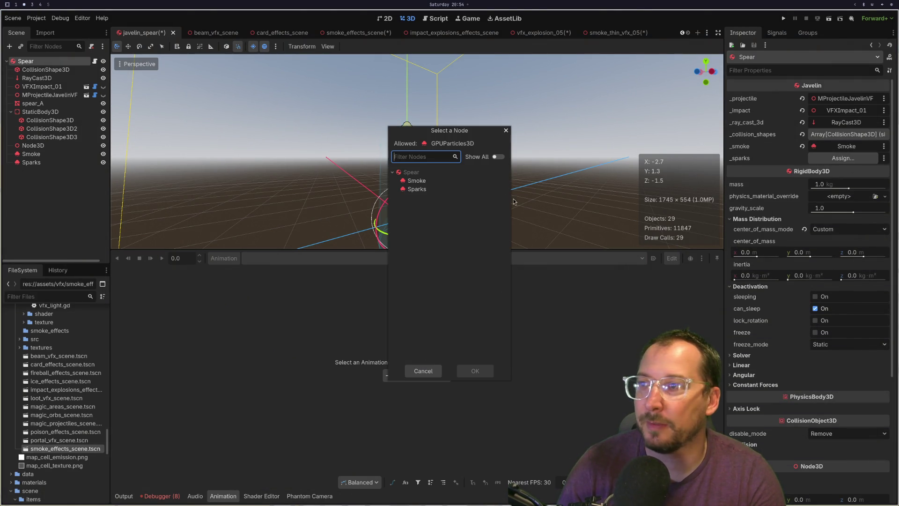
double_click(452, 189)
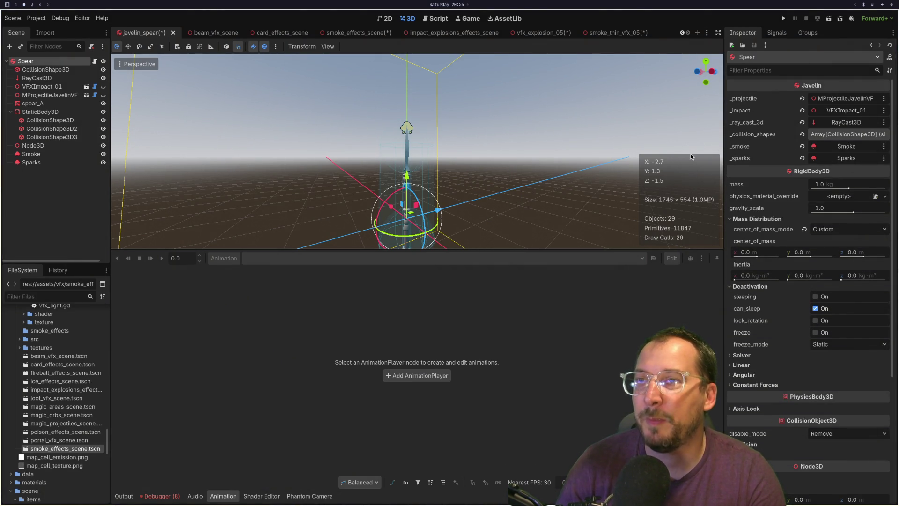
key(super+1)
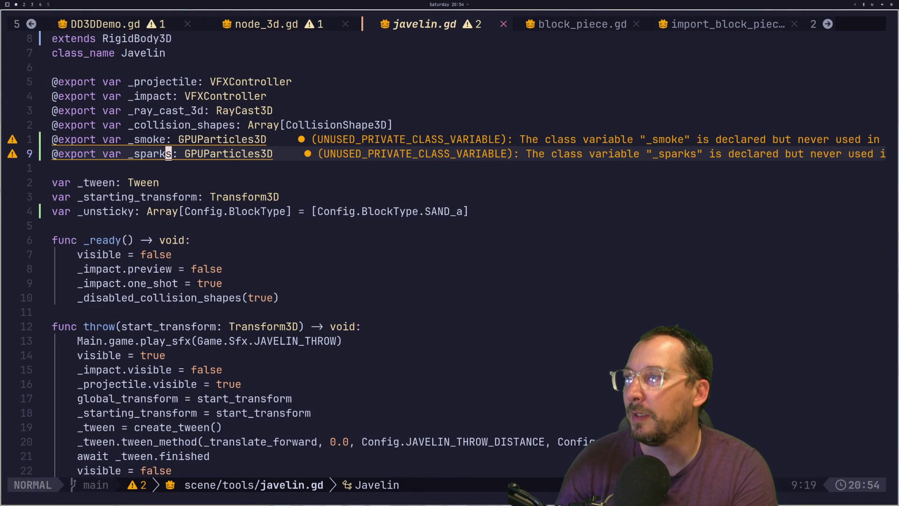
Below the JAVELIN_BOUNCE sound line, add _smoke.emitting = true.
key(j)
key(j)
key(j)
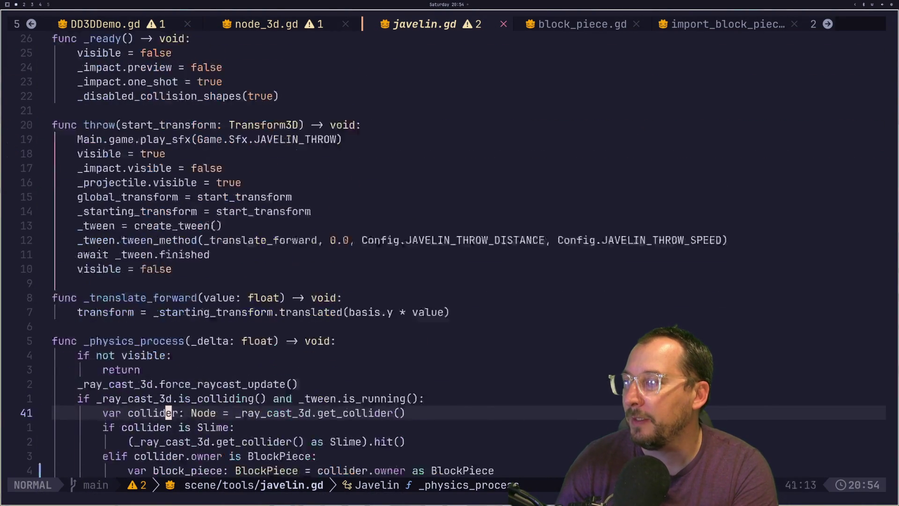
key(ctrl+d)
key(k)
key(k)
key(k)
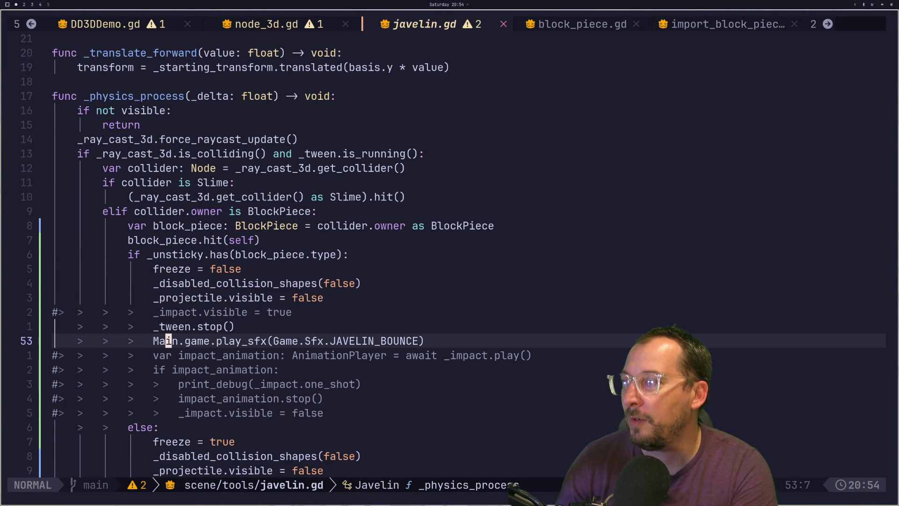
text(o)
text(_)
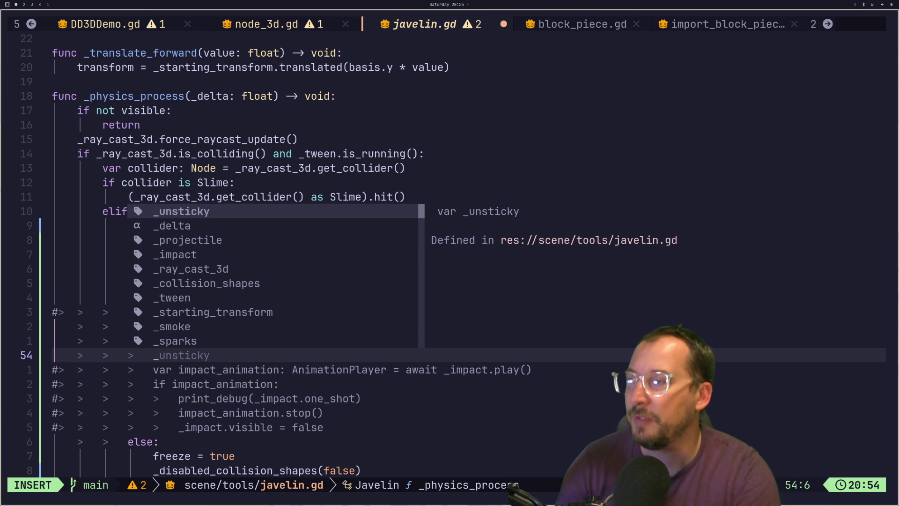
key(Tab)
key(Tab)
key(Tab)
key(Tab)
key(Tab)
key(Tab)
key(Tab)
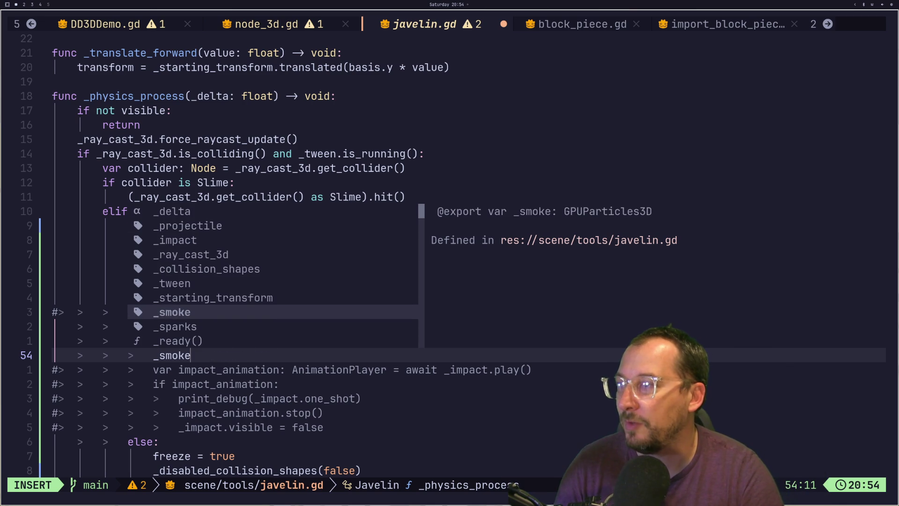
key(ctrl+y)
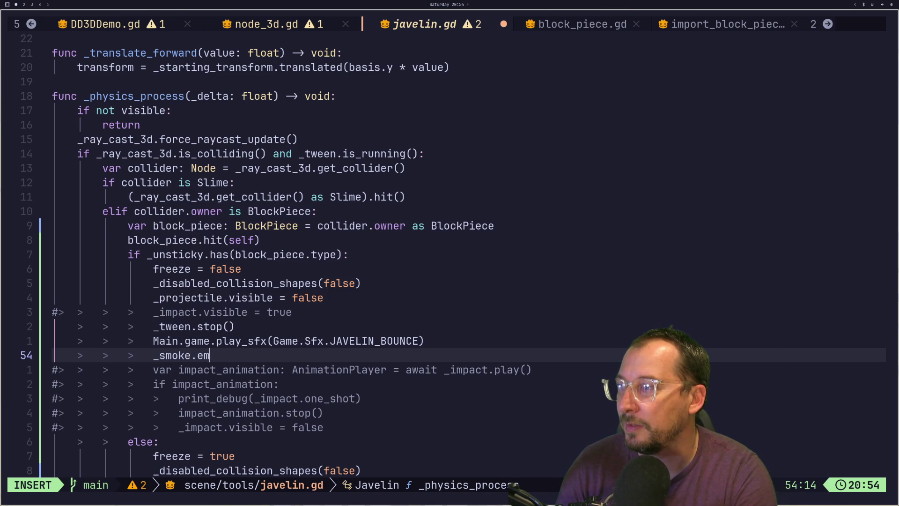
key(BackSpace)
key(BackSpace)
text(emitting =)
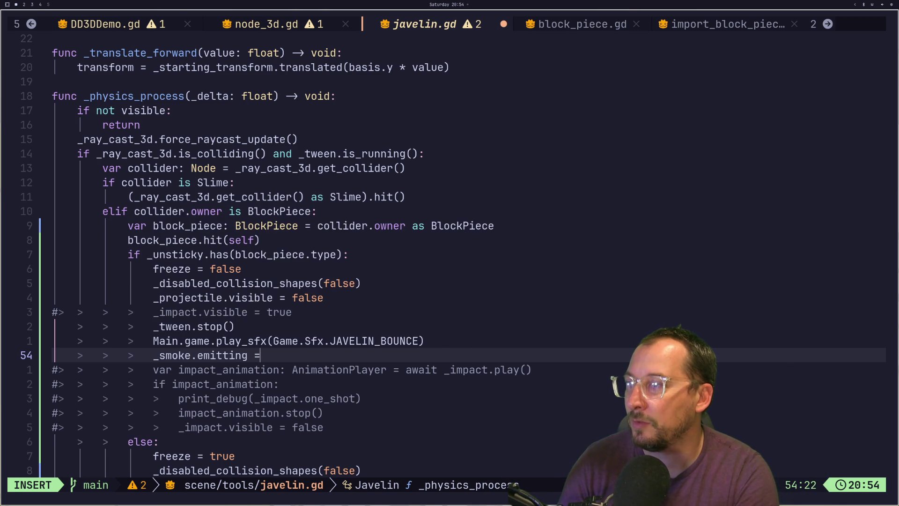
text( true)
key(Escape)
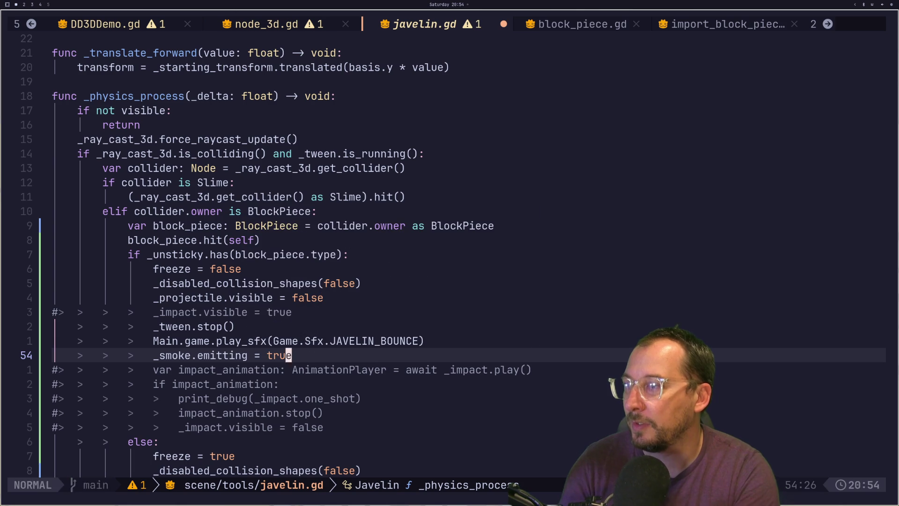
Duplicate that line as _sparks.emitting = true, save javelin.gd with :w, and return to Godot.
key(y)
key(y)
text(p)
text(i)
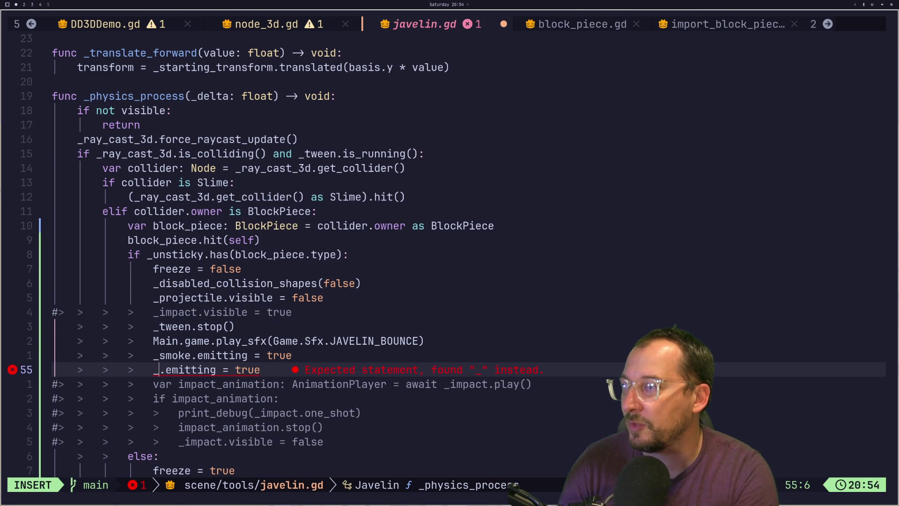
text(sparks)
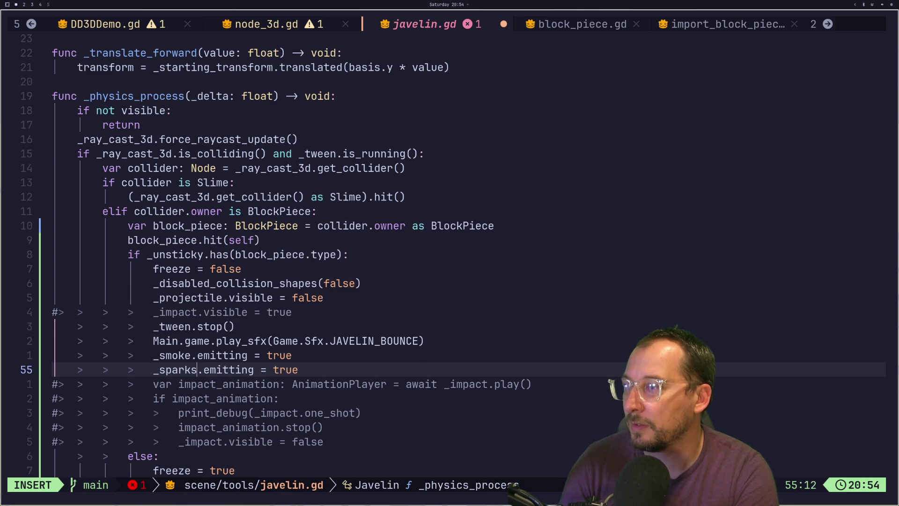
key(Escape)
text(:w)
key(Return)
key(super+2)
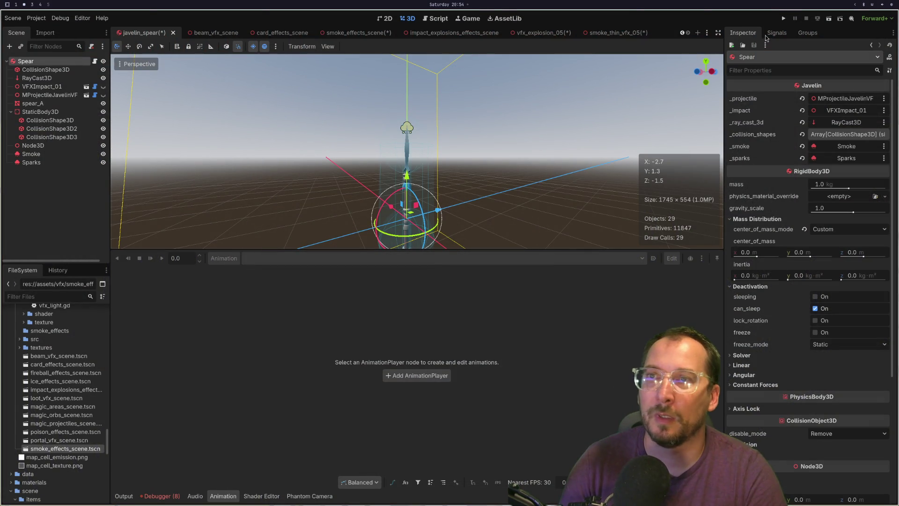
Run the project, take the game out of fullscreen, and enable Input in the editor's Game view.
click(781, 19)
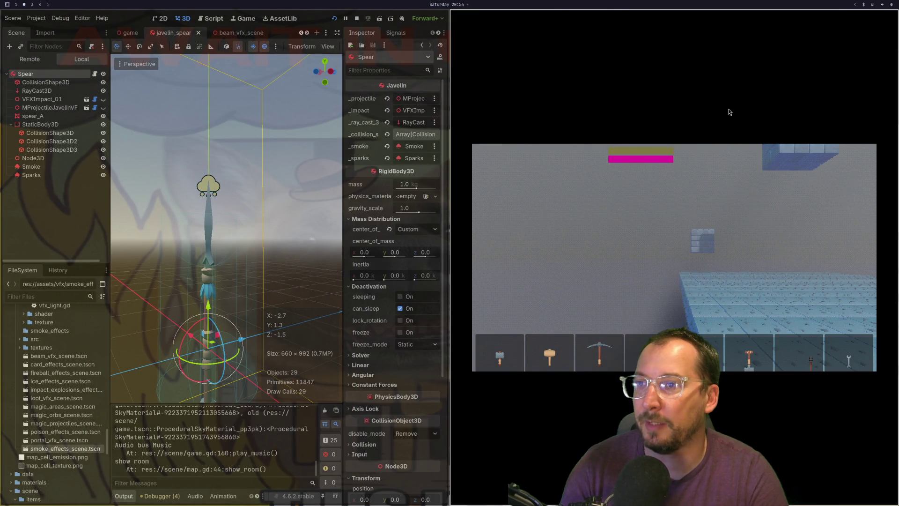
click(710, 232)
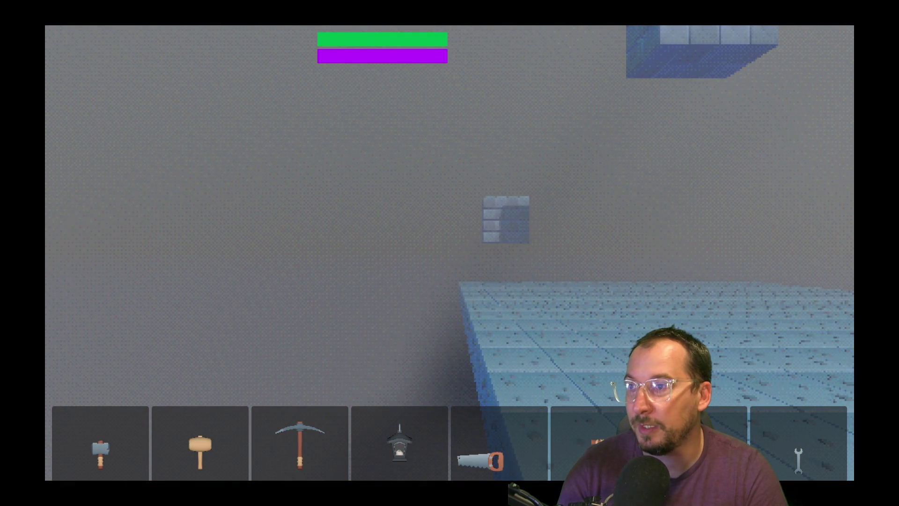
key(Escape)
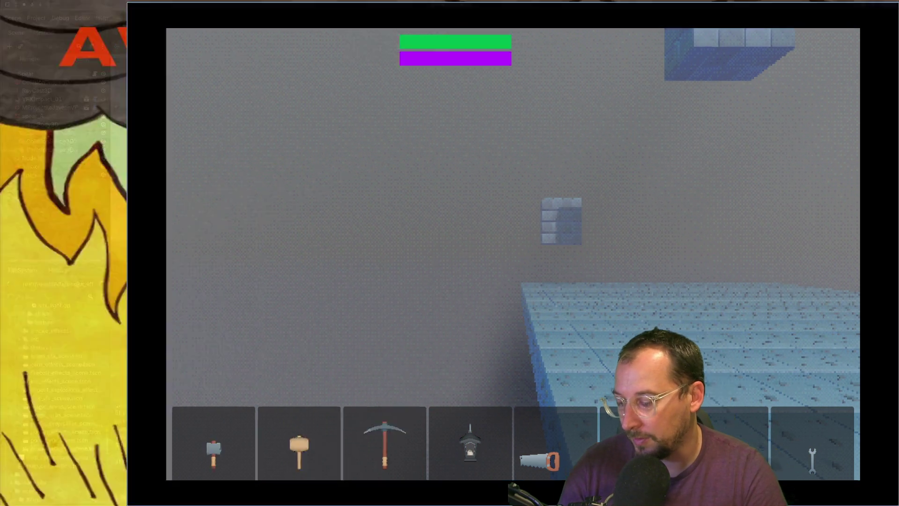
click(239, 19)
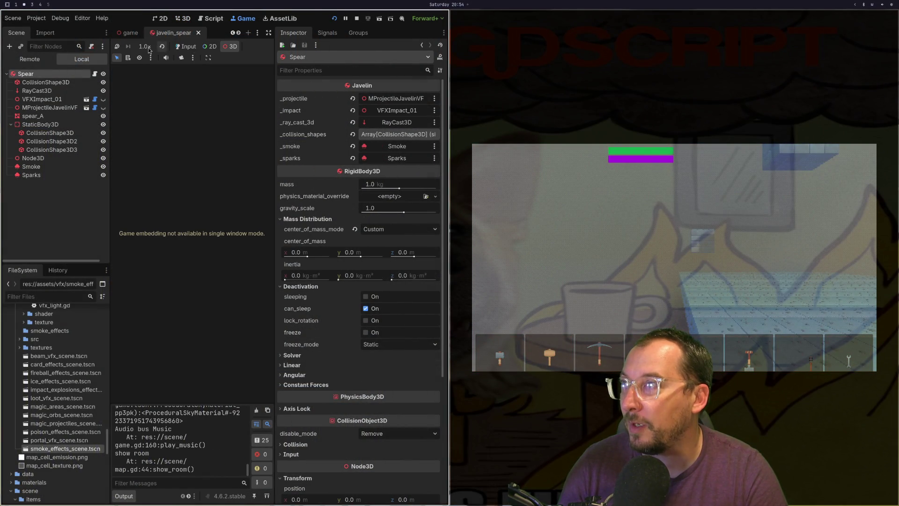
click(186, 47)
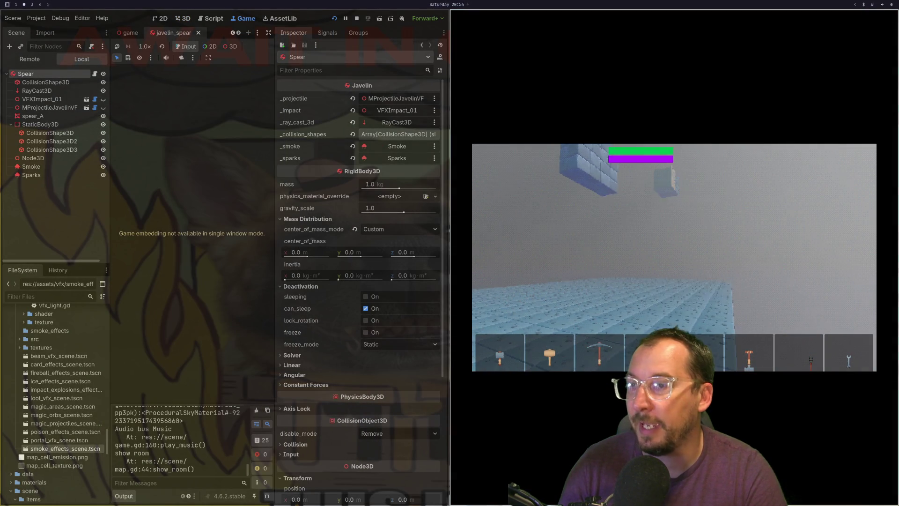
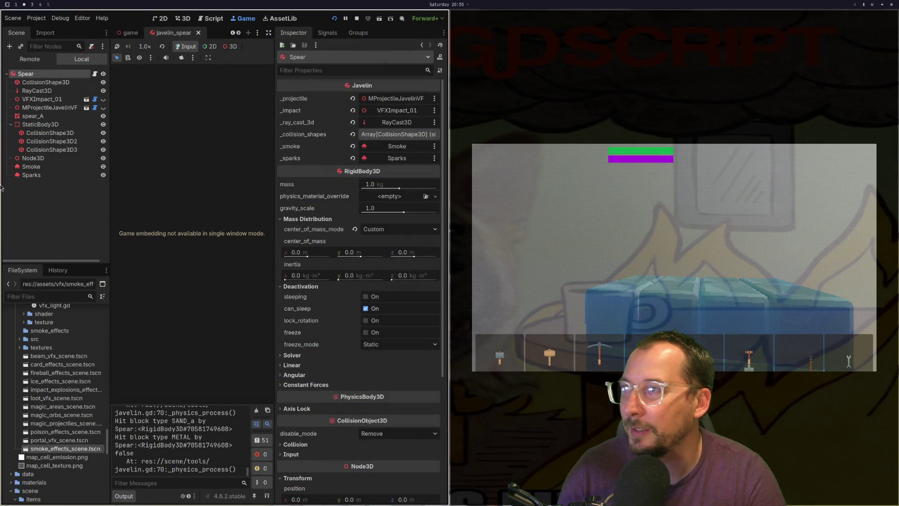
Give the Smoke emitter a 1.0 s lifetime and an amount of 16 particles.
click(32, 169)
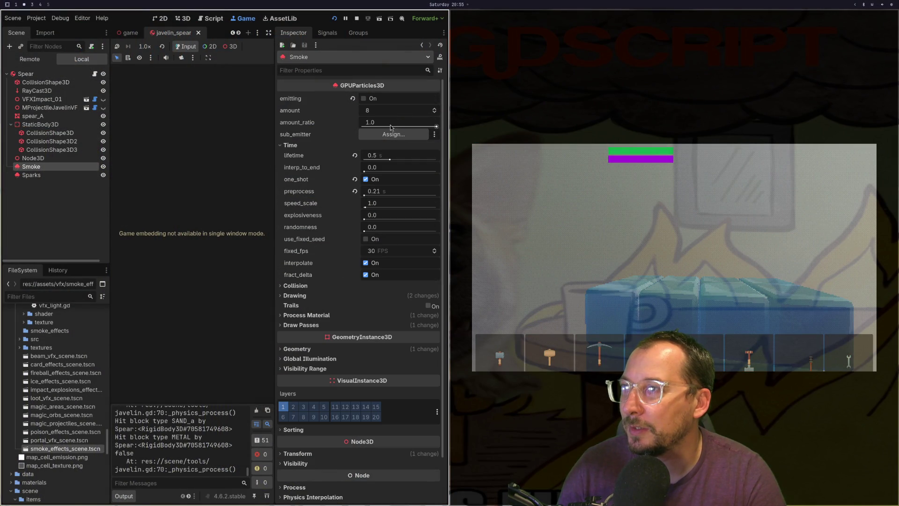
click(369, 108)
text(16)
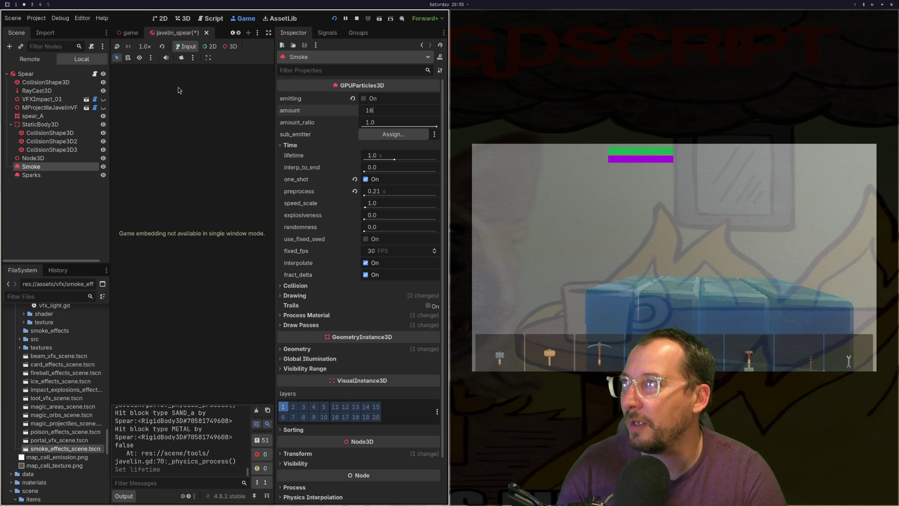
Stop the running game, show the Audio bus panel, and relaunch the game.
click(356, 20)
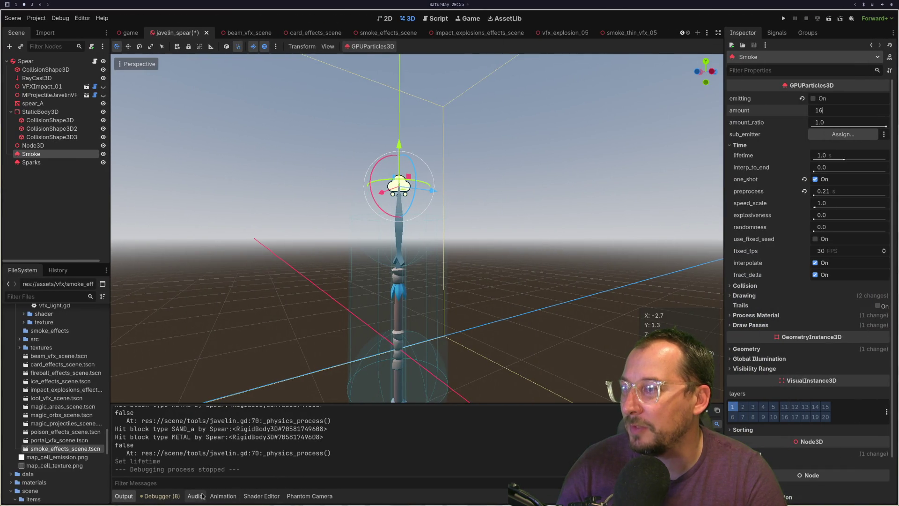
click(196, 495)
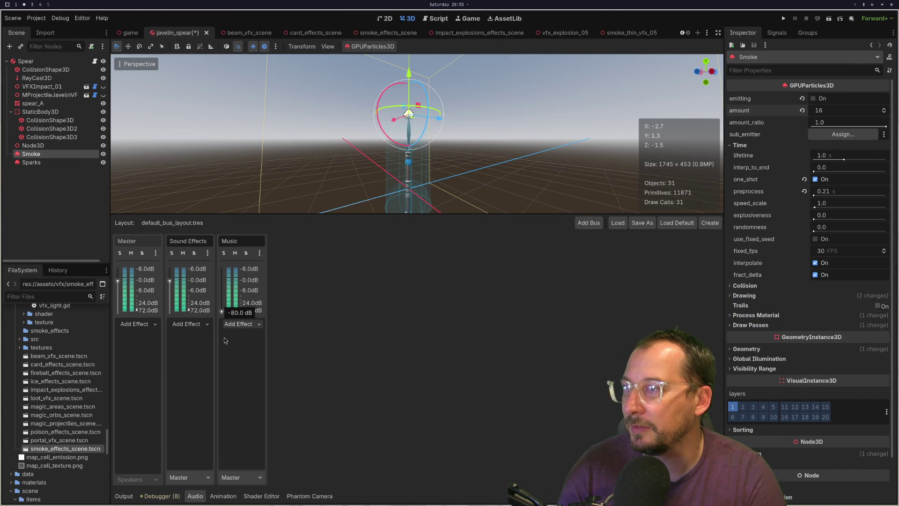
click(783, 19)
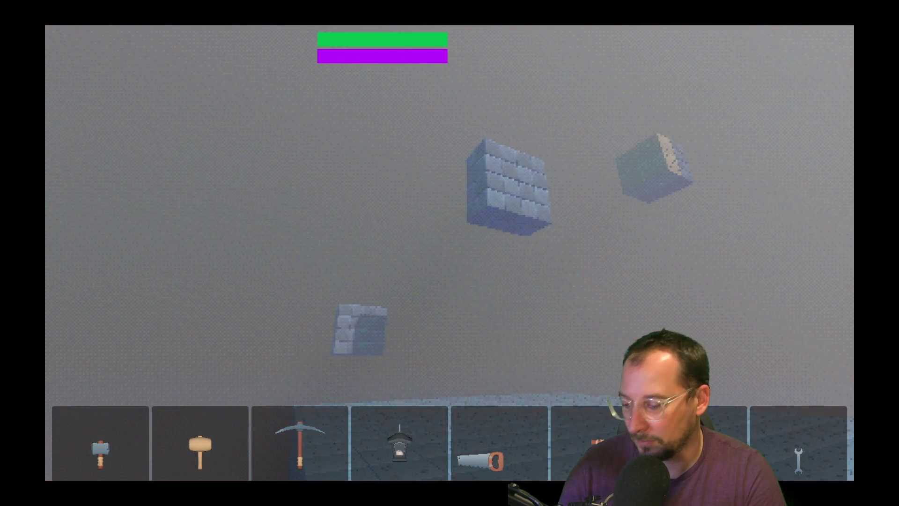
Strike the floating blocks with the held tool to trigger impact bursts.
click(449, 253)
click(449, 253)
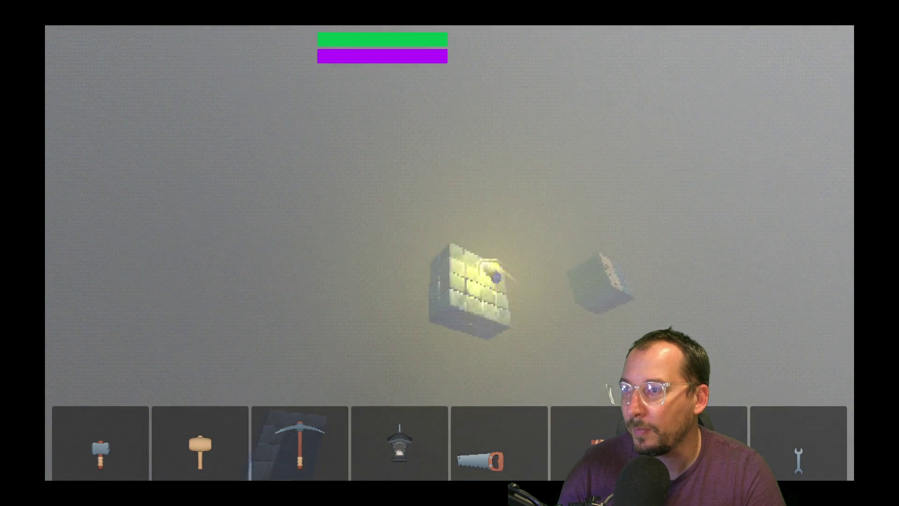
click(450, 253)
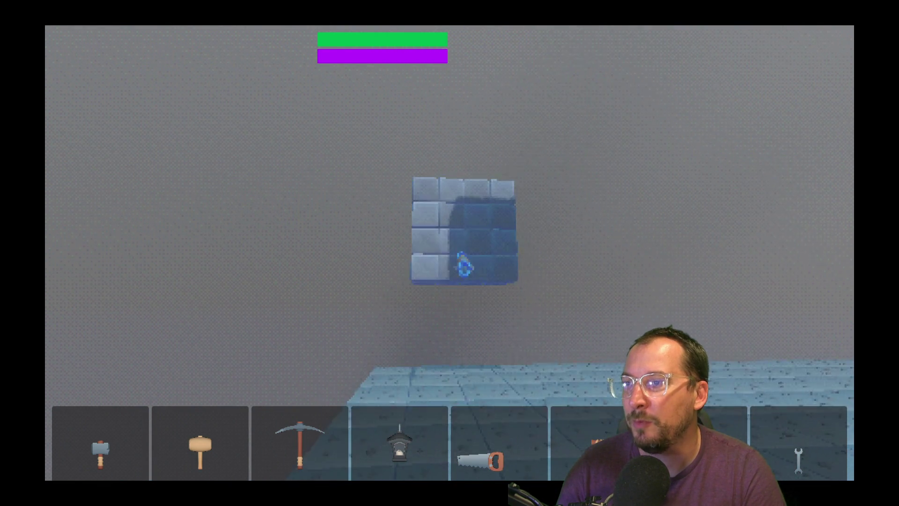
click(450, 253)
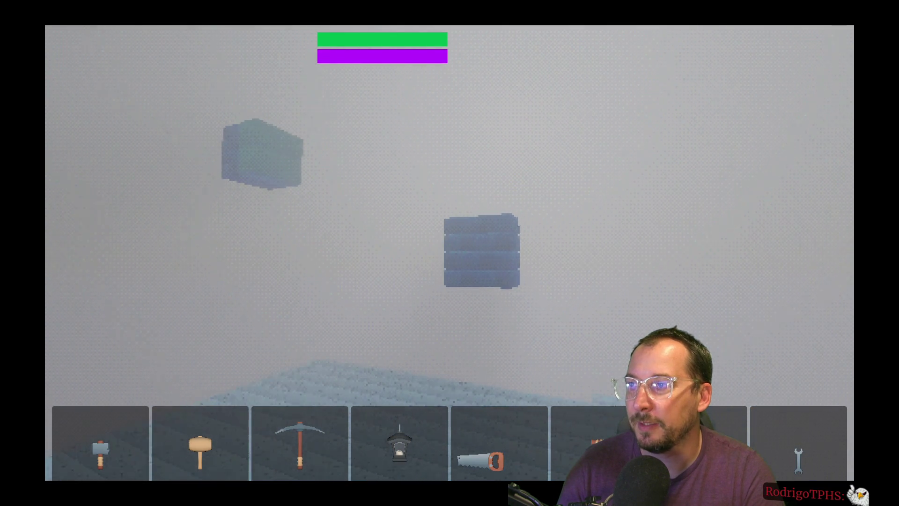
Fire magic bolts at the distant blue block until its top breaks, then stop the game.
click(450, 253)
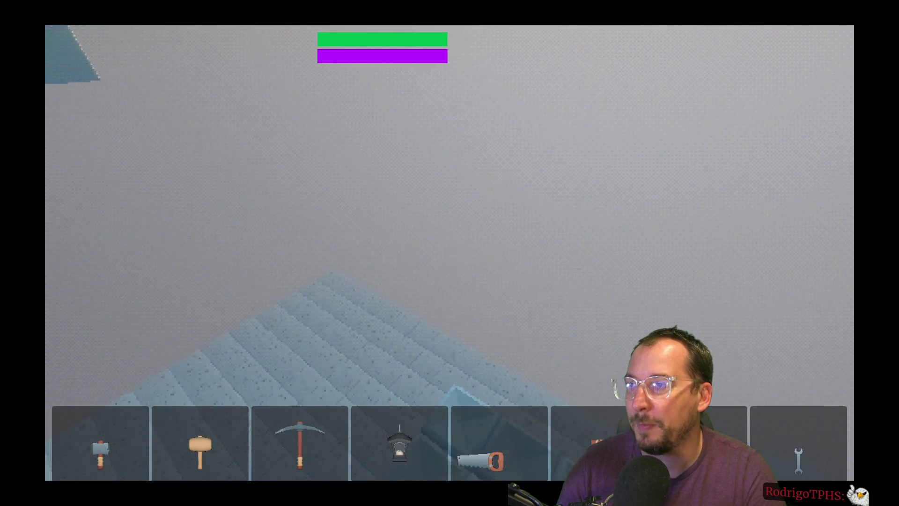
click(450, 253)
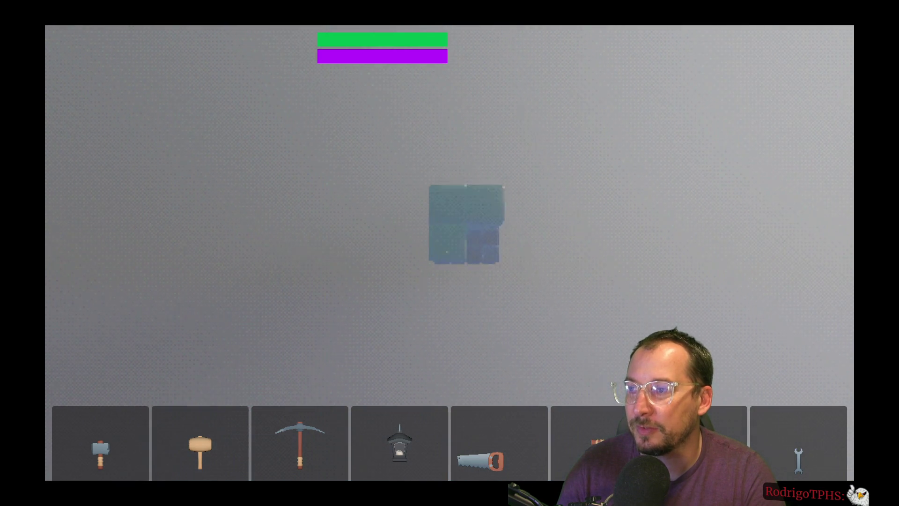
click(450, 253)
click(449, 253)
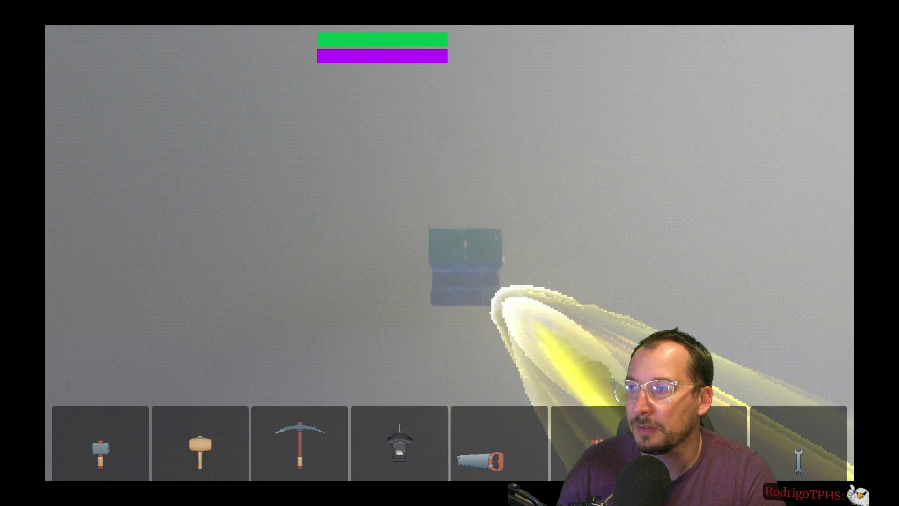
click(449, 253)
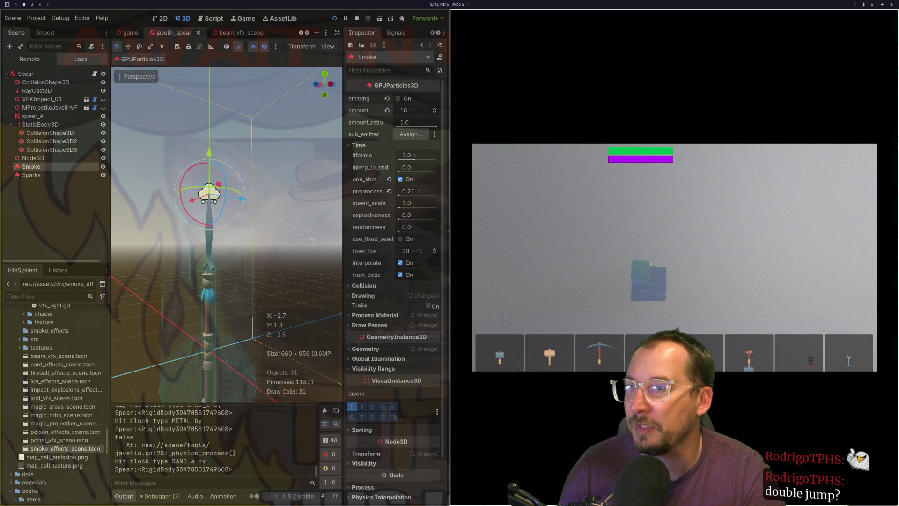
key(F8)
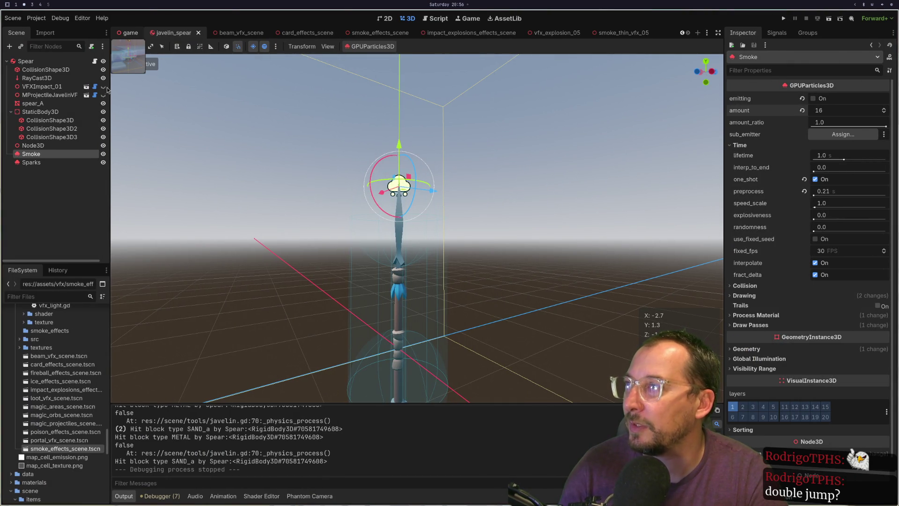
Hide the CanvasLayer's ColorRect overlay in the game scene and run the game again.
scroll(83, 119, down, 5)
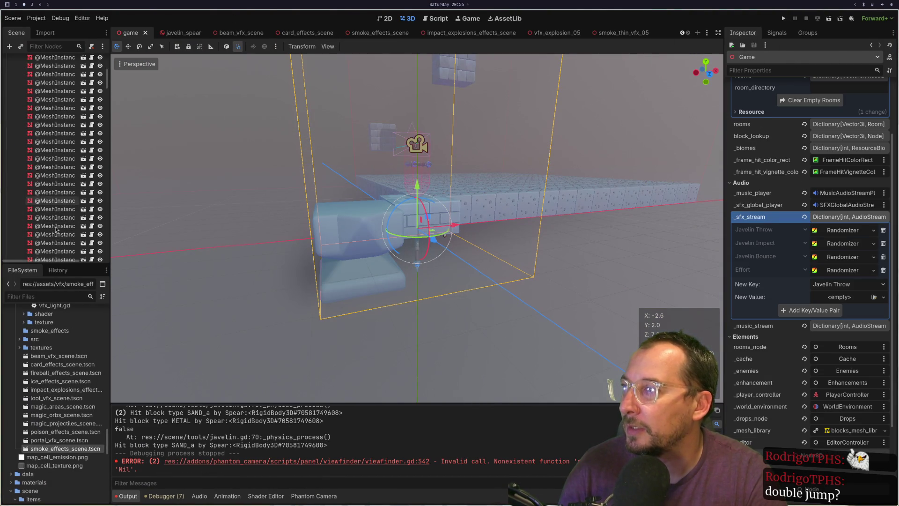
drag(104, 95, 105, 241)
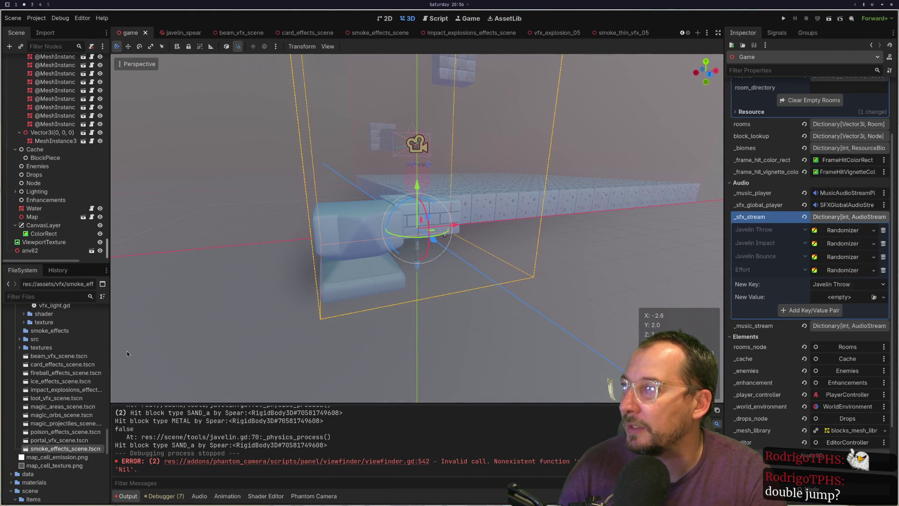
click(100, 234)
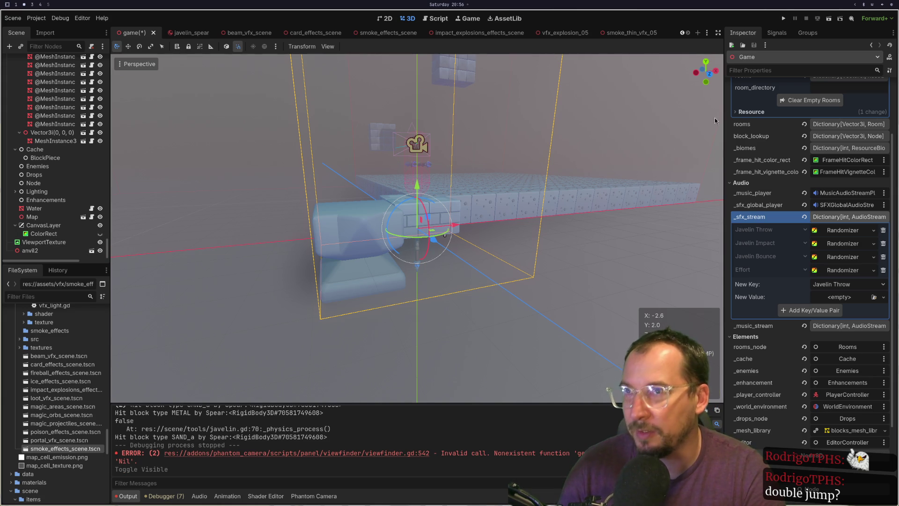
click(783, 19)
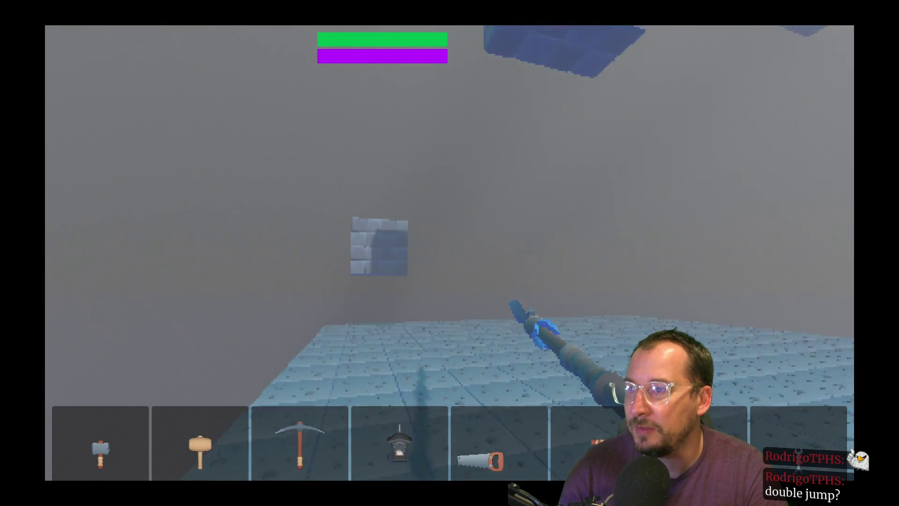
Cast fireballs at the floating blocks while moving forward, and place blue cubes ahead.
click(449, 253)
key(w)
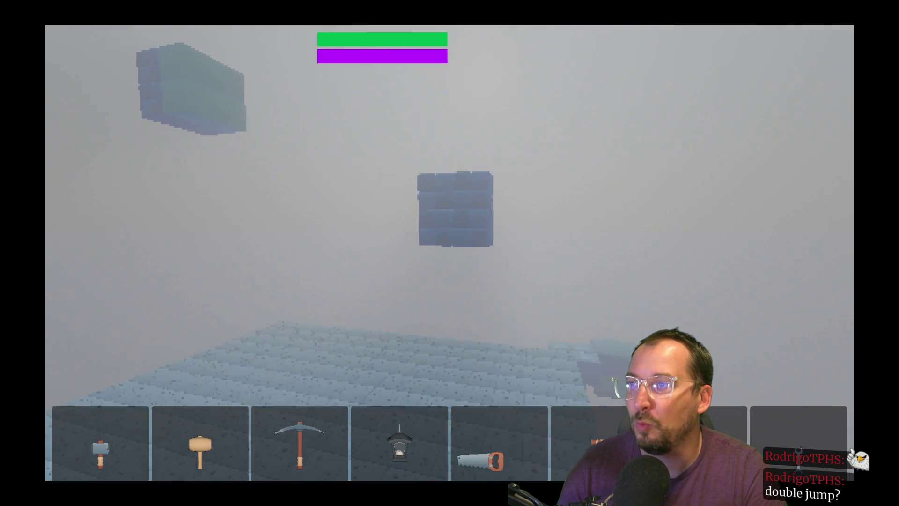
click(449, 253)
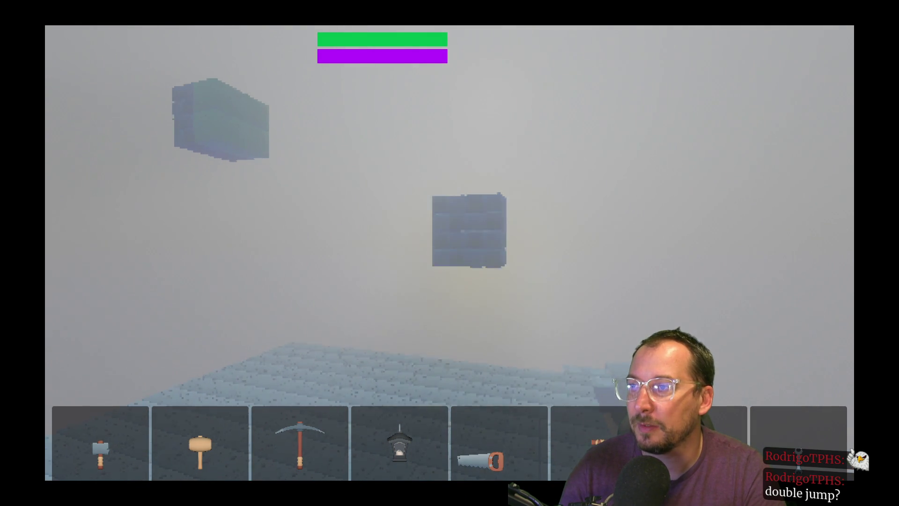
right_click(450, 253)
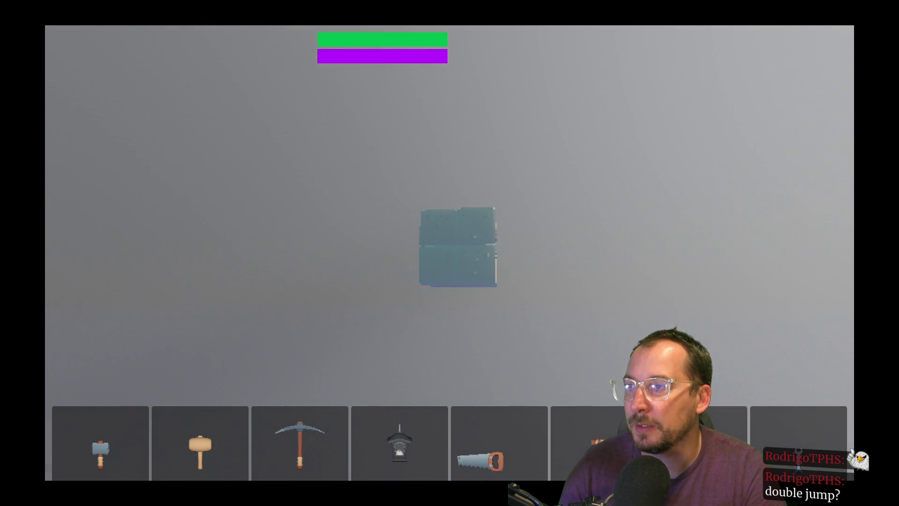
click(449, 253)
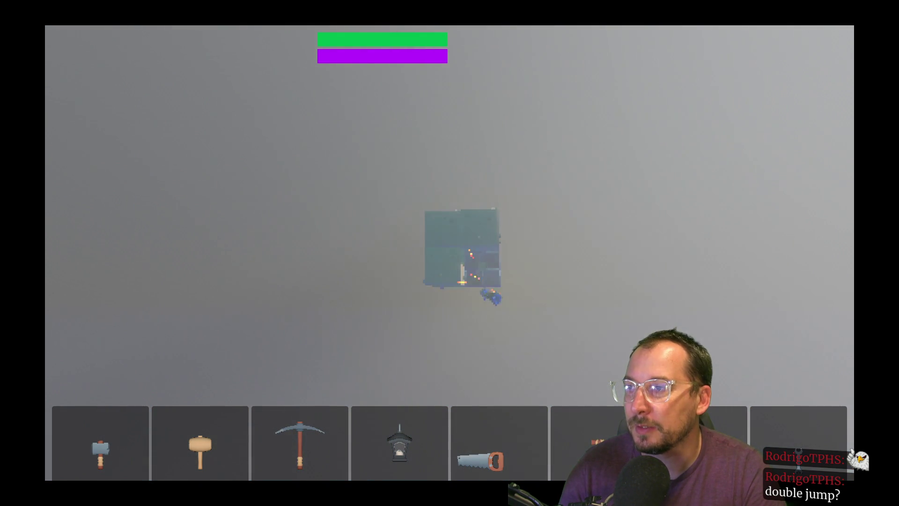
click(450, 253)
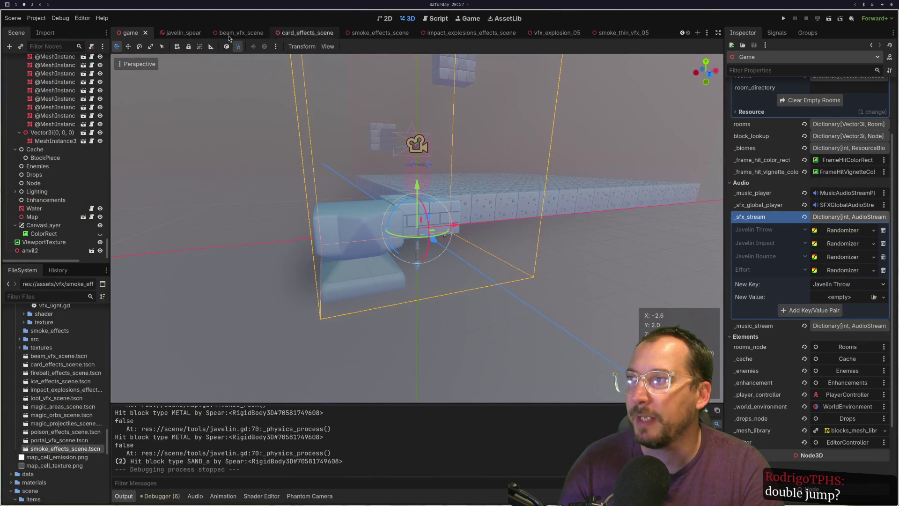
Return to javelin_spear and select the Smoke emitter through the Spear's _smoke property.
click(174, 32)
click(31, 64)
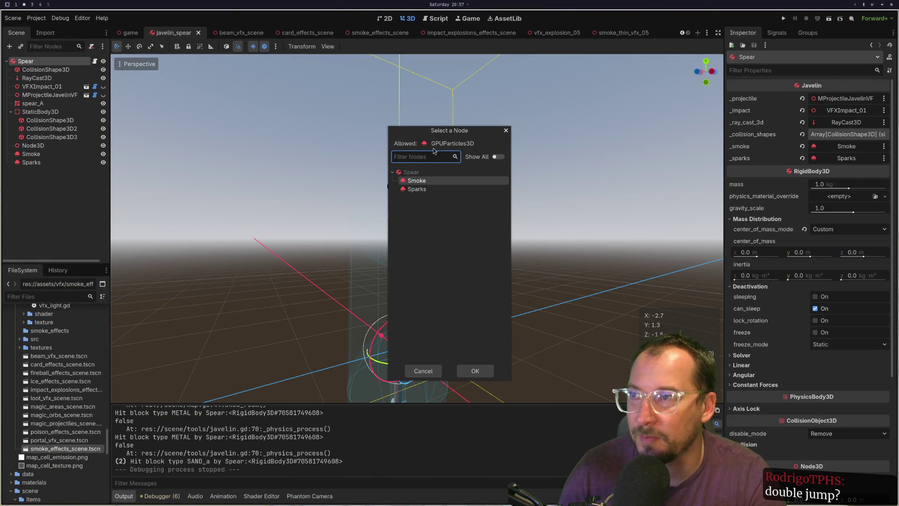
click(504, 132)
click(31, 153)
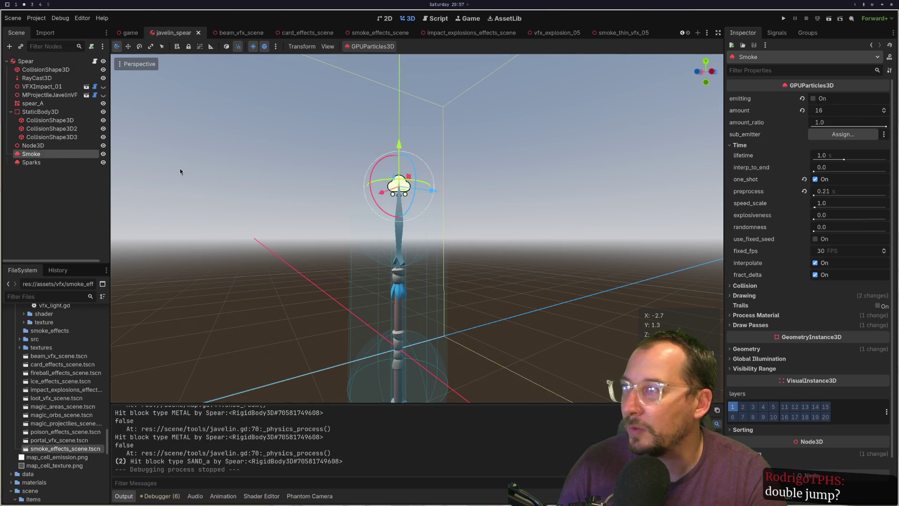
Preview the smoke puff several times by toggling Emitting.
click(836, 99)
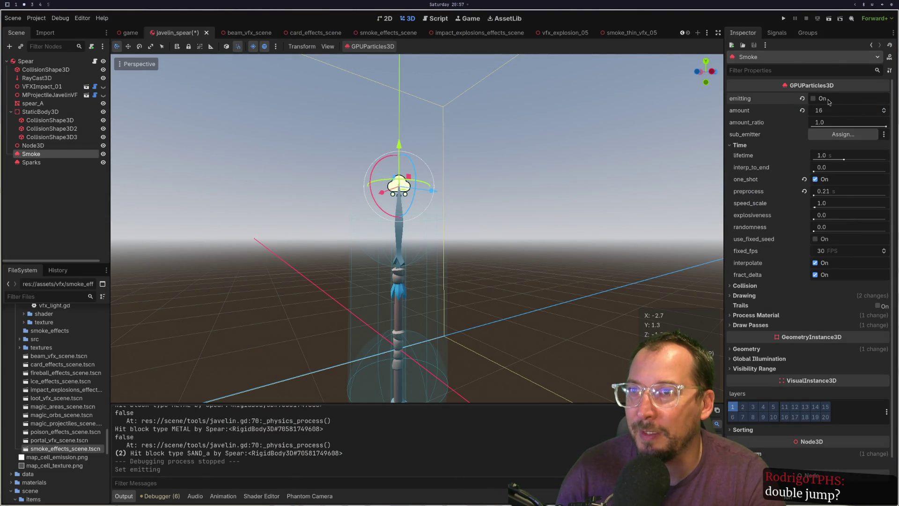
click(827, 102)
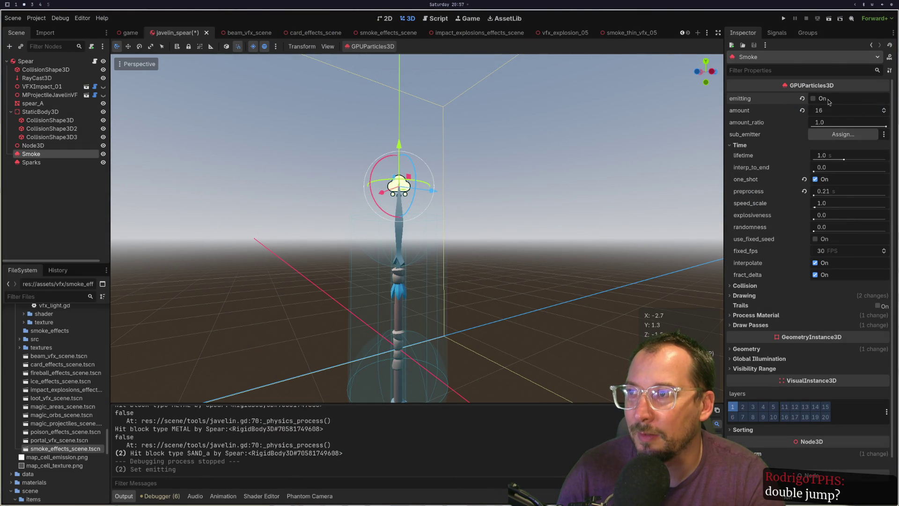
click(828, 102)
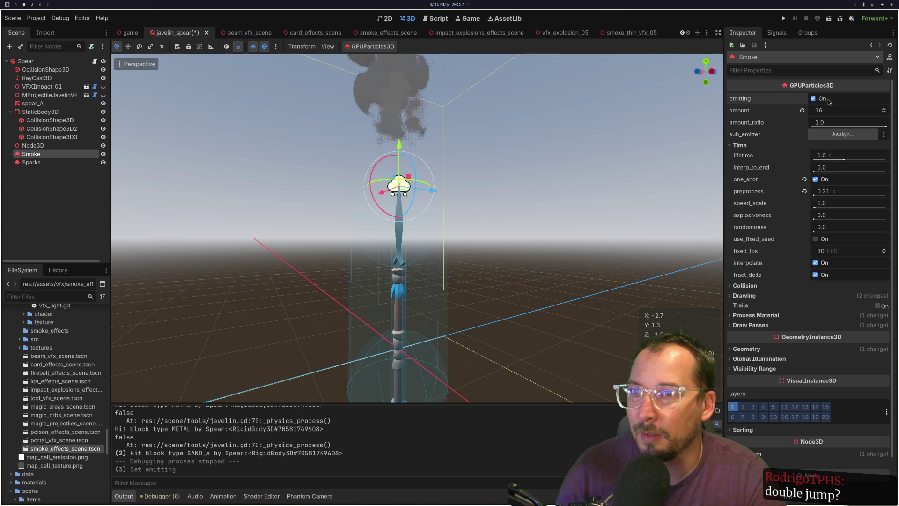
Set Smoke lifetime to 2.0 s and amount to 32, then save javelin_spear.
click(827, 159)
text(2)
key(Tab)
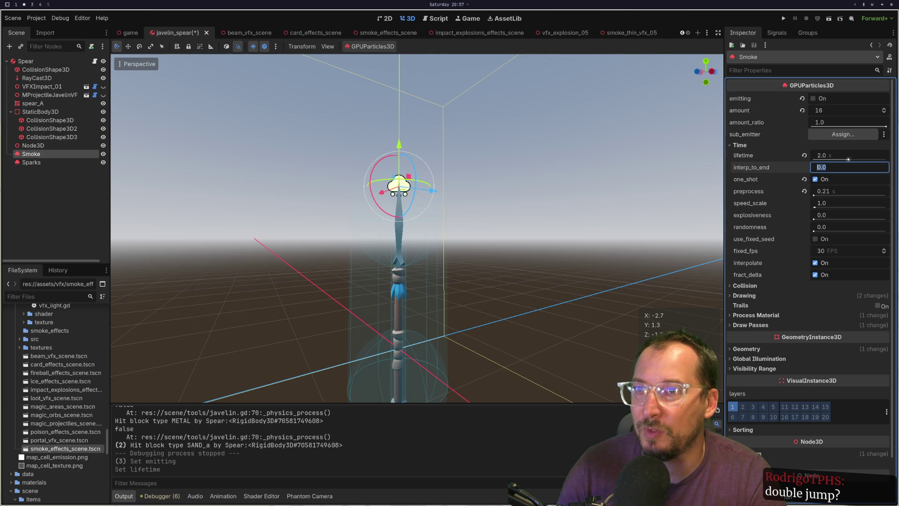
click(824, 110)
text(32)
key(Tab)
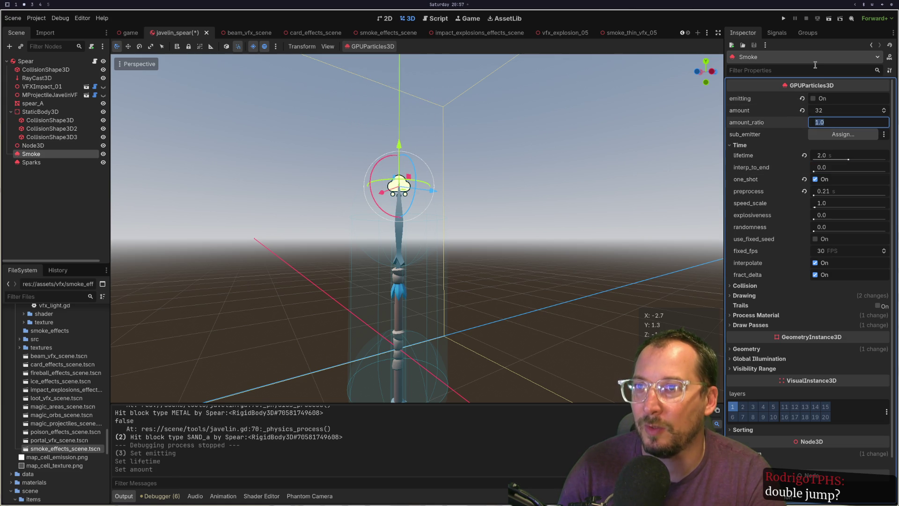
key(ctrl+s)
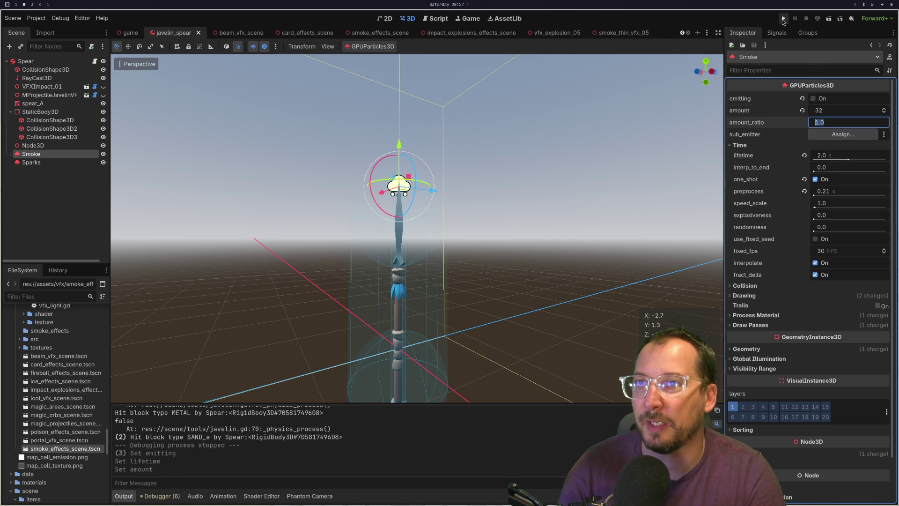
Run the game and throw spears at the floating block and onto the tiled floor.
click(783, 18)
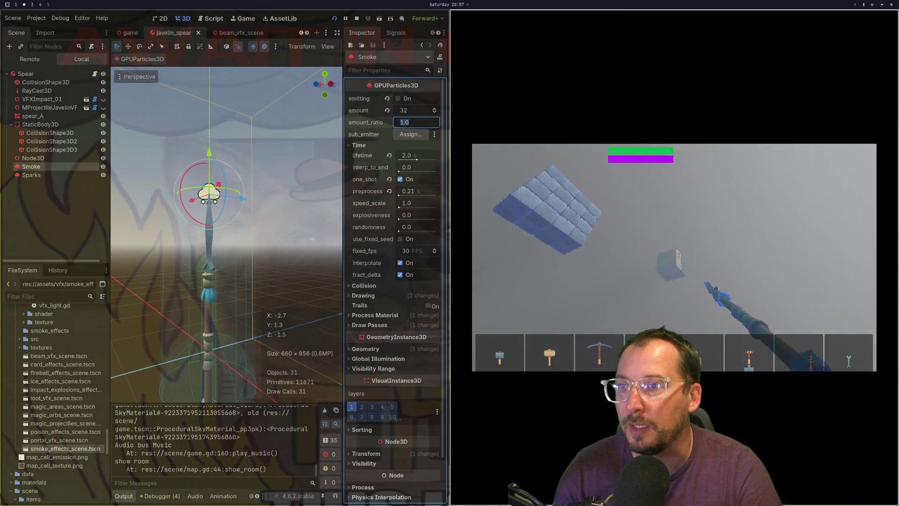
click(675, 258)
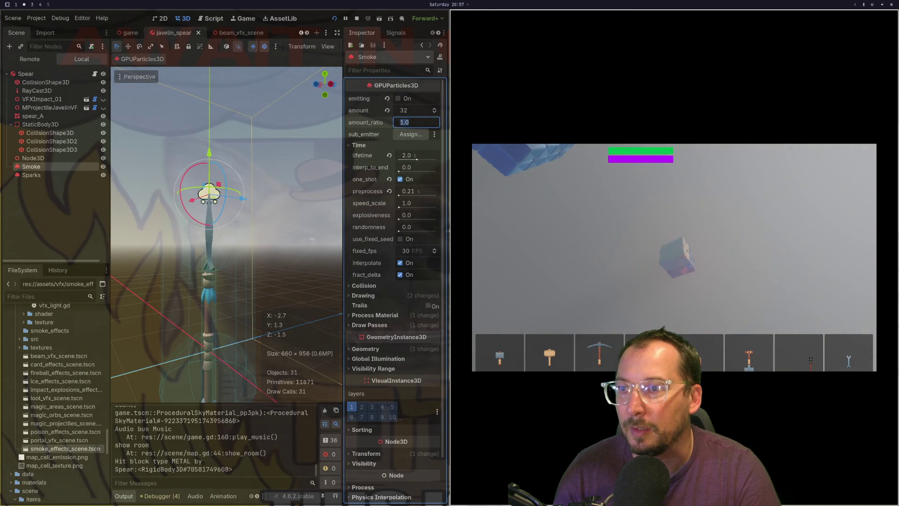
click(674, 257)
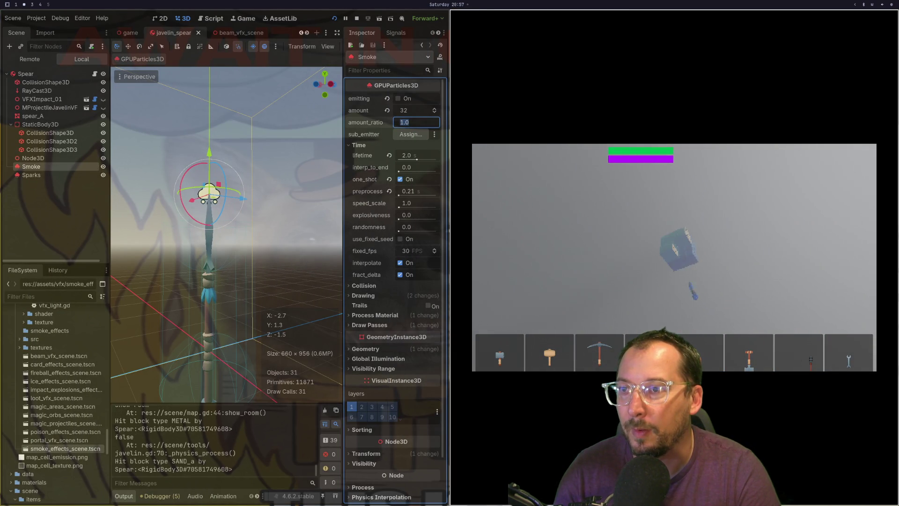
click(674, 258)
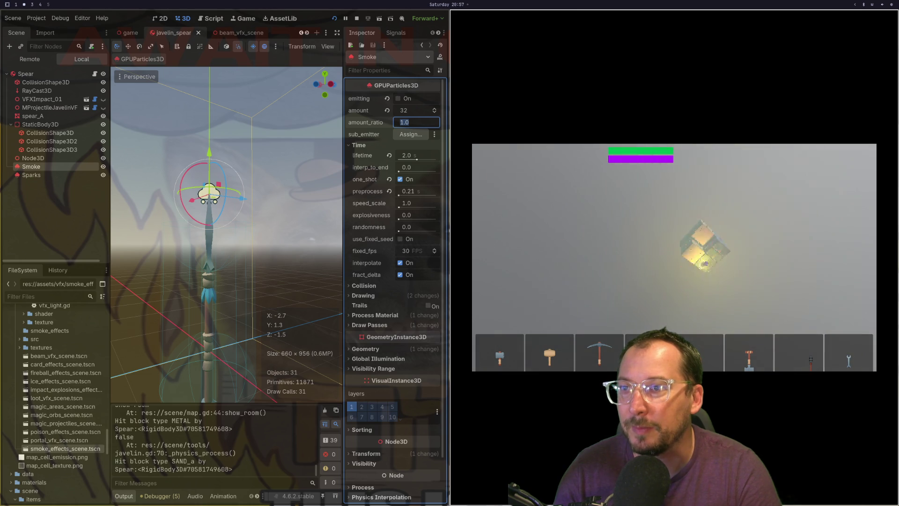
click(674, 258)
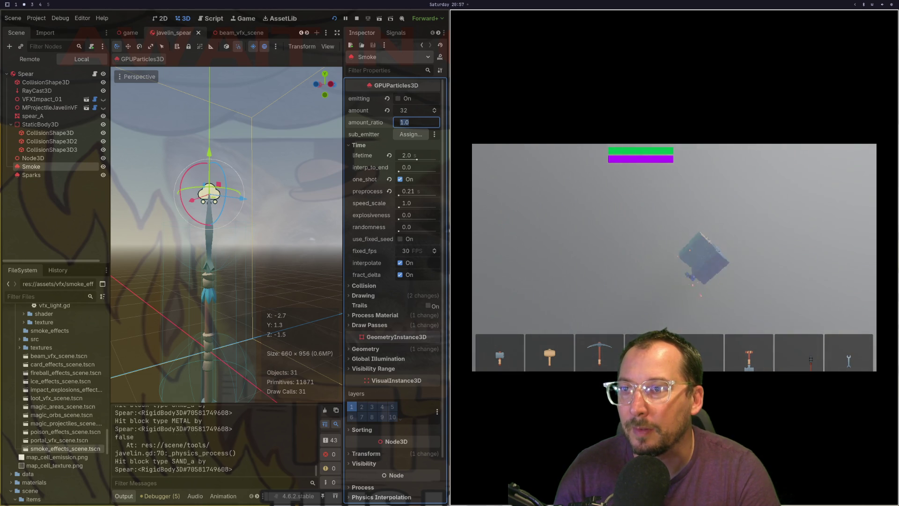
click(675, 258)
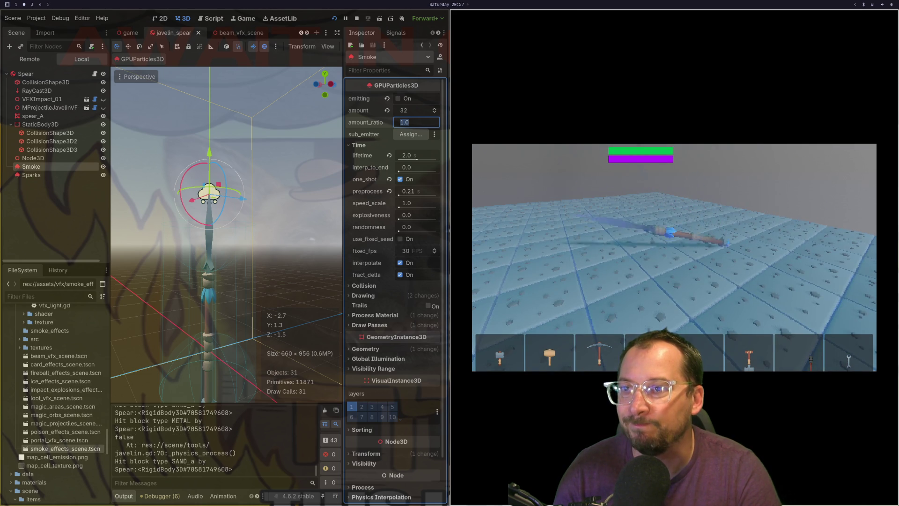
click(674, 258)
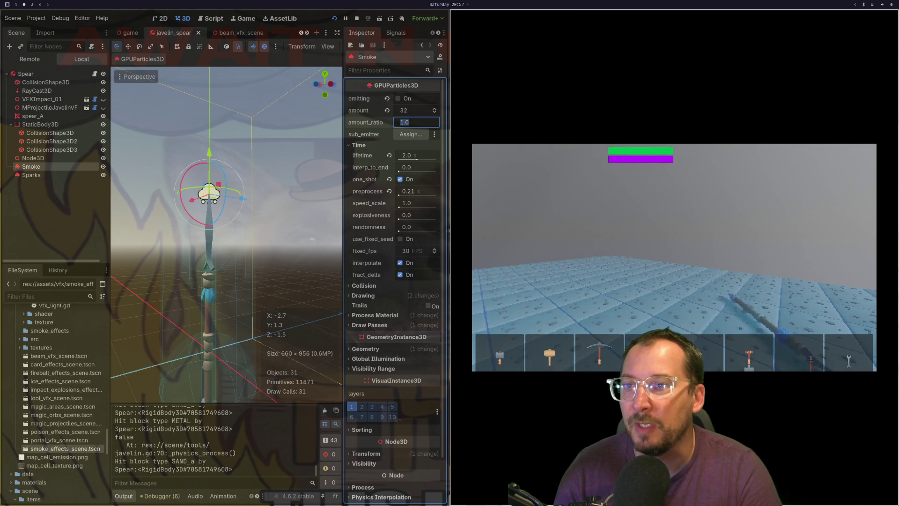
key(w)
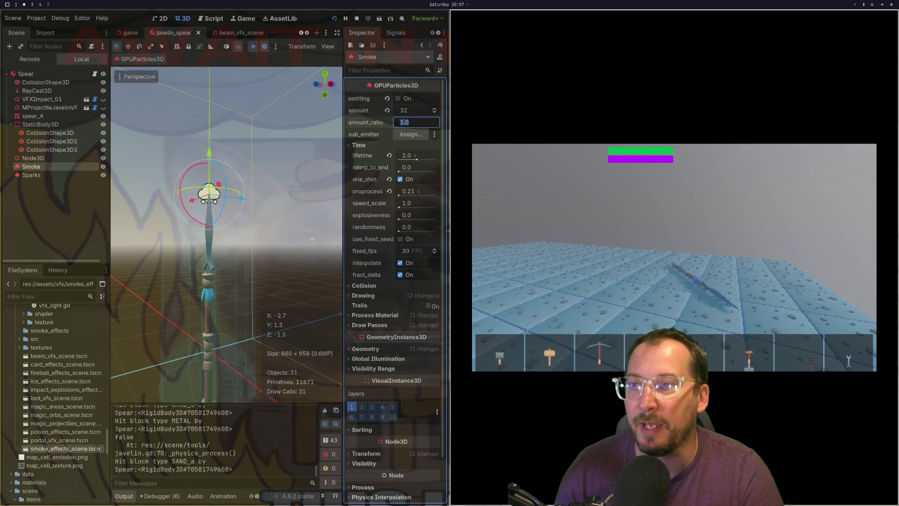
key(a)
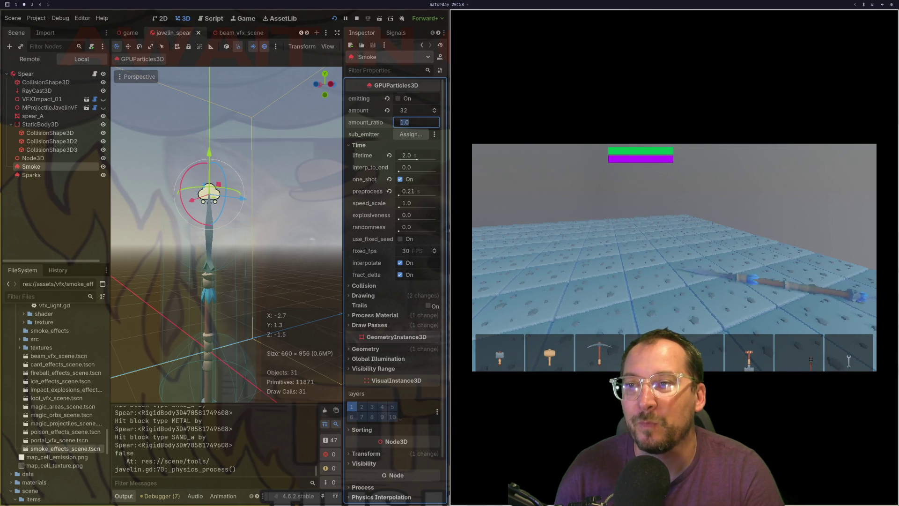
After checking javelin.gd, raise the Smoke amount to 128 and relaunch the game.
key(F8)
key(super+1)
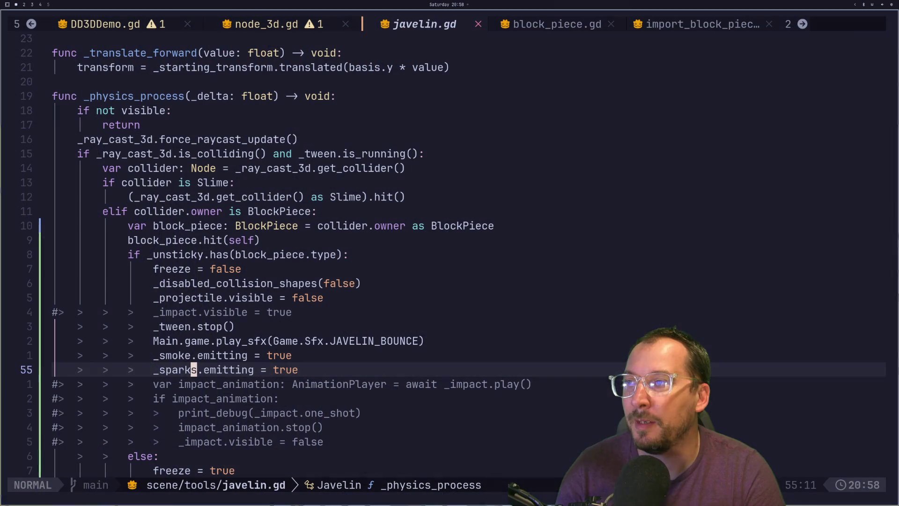
key(super+2)
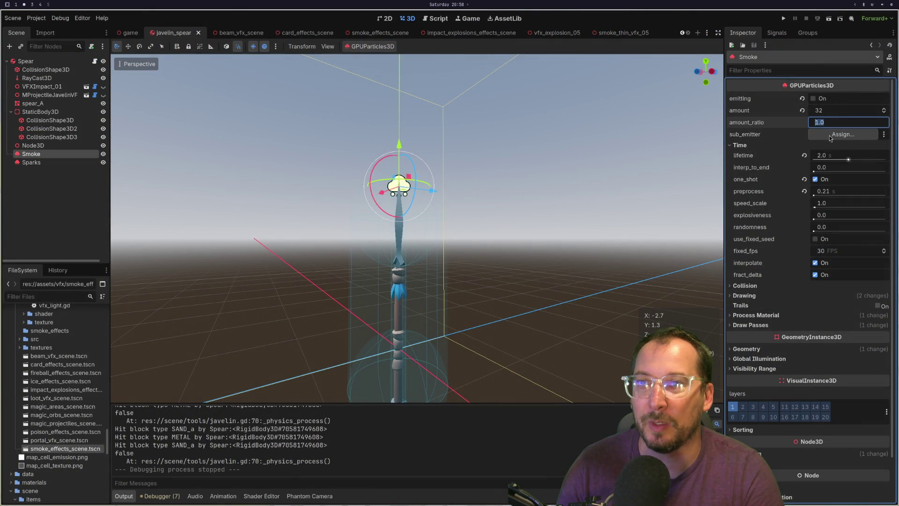
click(829, 110)
text(128)
key(Tab)
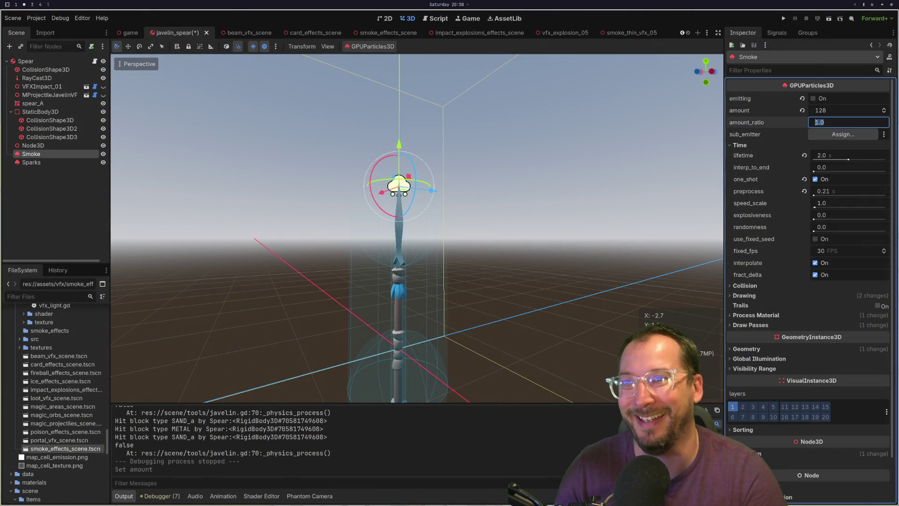
click(783, 17)
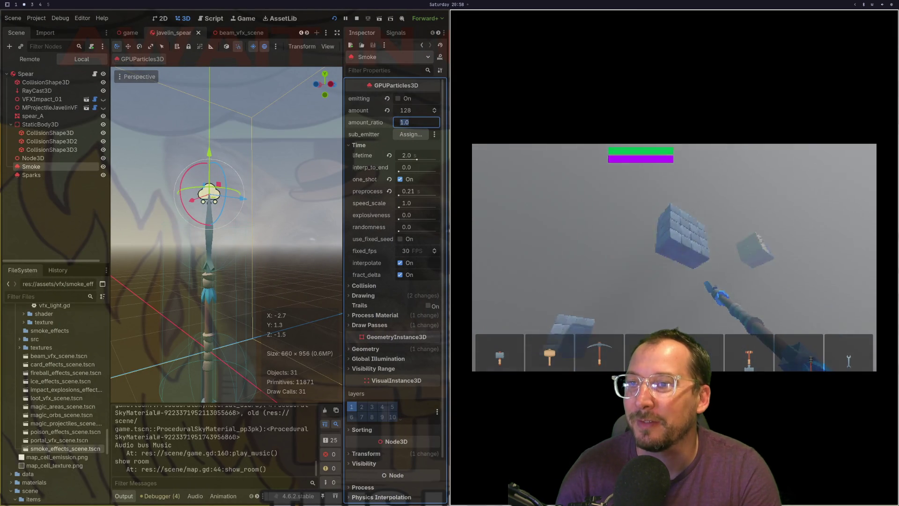
Throw two more spears into the block, then stop the running game.
click(674, 258)
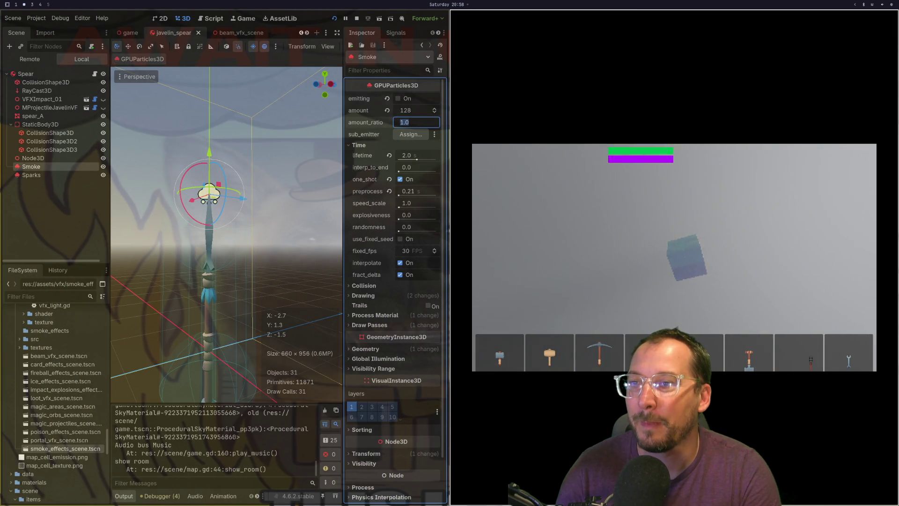
click(693, 249)
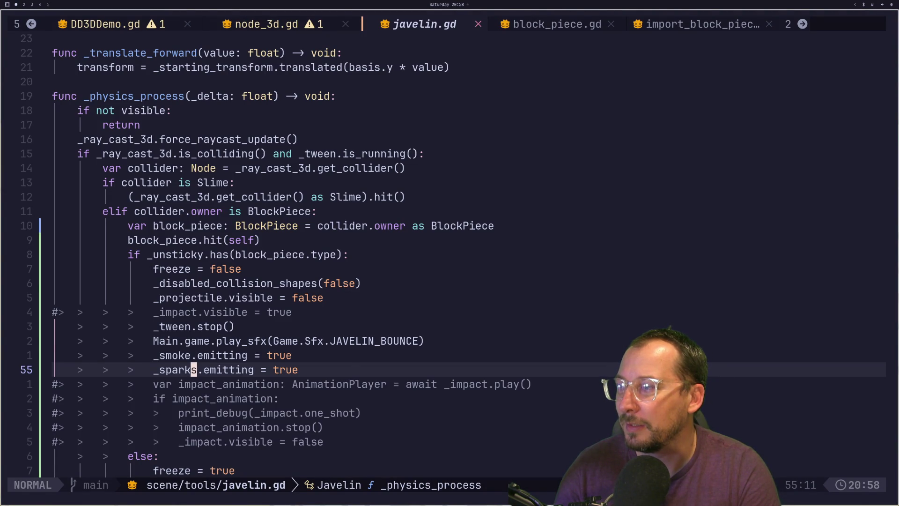
key(super+2)
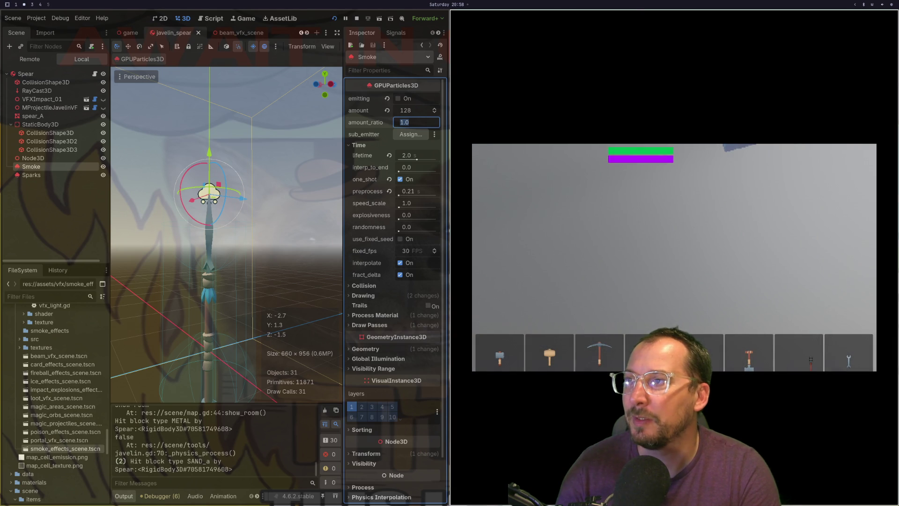
key(super+q)
Preview the smoke burst and add Sparks to the selection alongside Smoke.
click(830, 102)
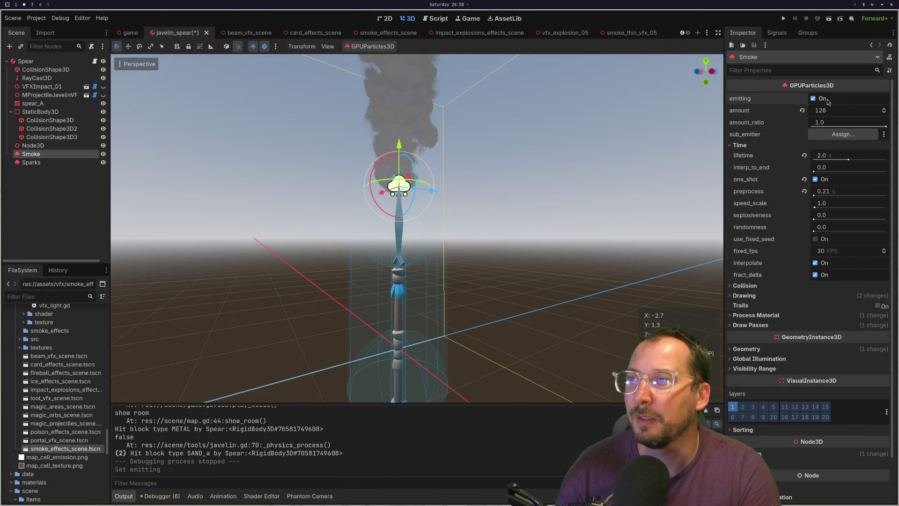
scroll(407, 264, down, 3)
scroll(407, 265, down, 4)
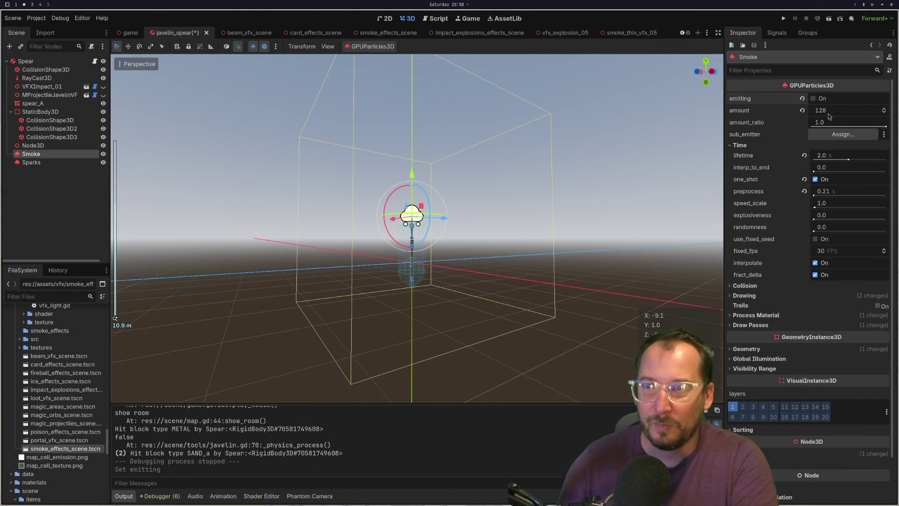
shift+click(49, 161)
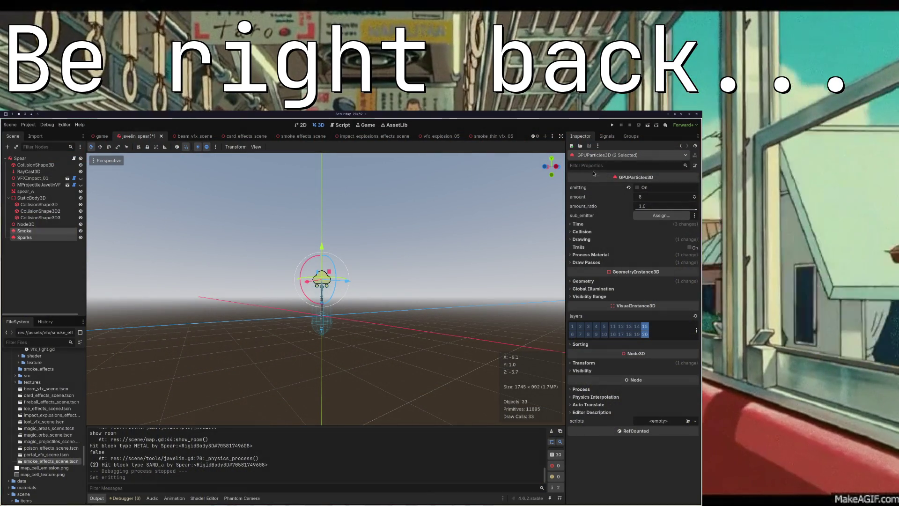
Save and run the javelin scene, then stop the test run after the break.
click(613, 126)
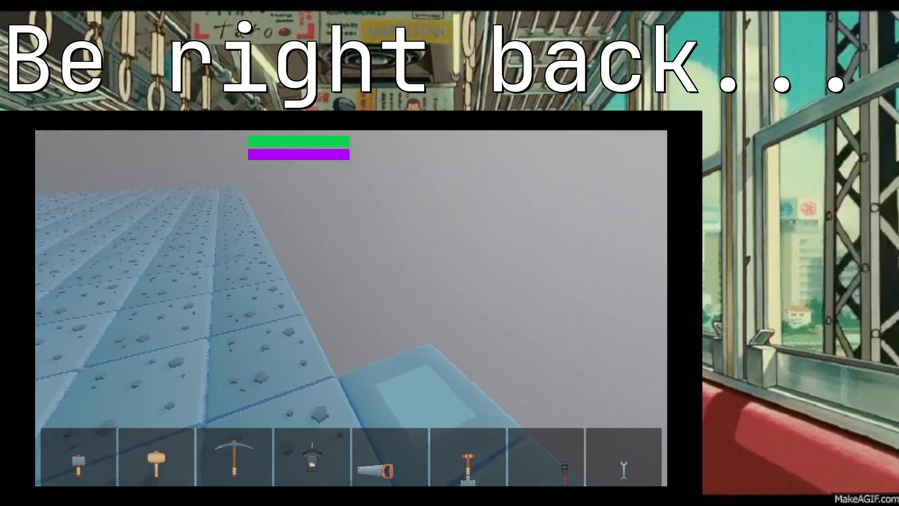
key(F8)
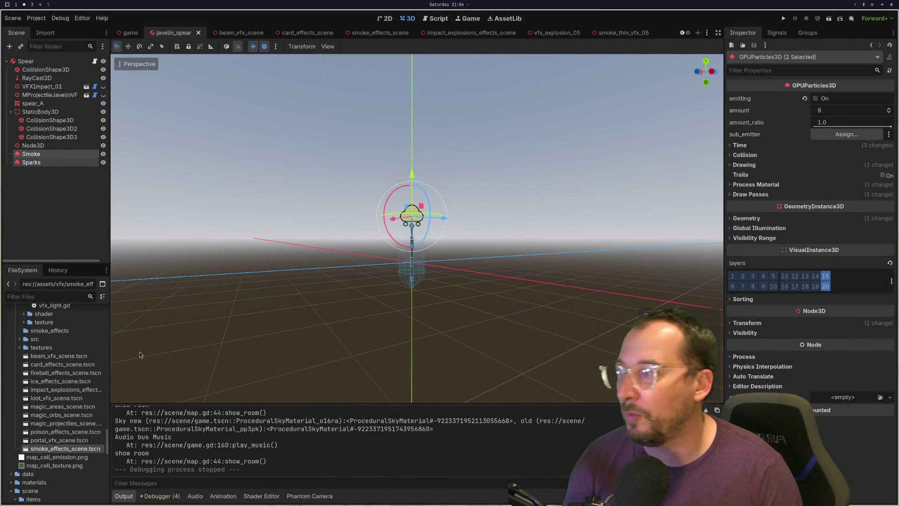
Expand the fantasy_weapons_bits folder and preview arrow_A.gltf's import settings.
scroll(60, 362, up, 10)
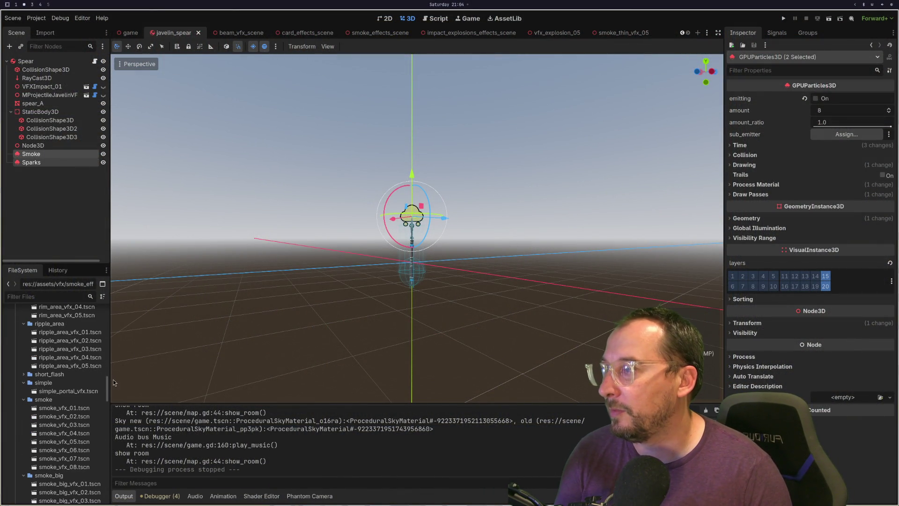
scroll(109, 306, up, 15)
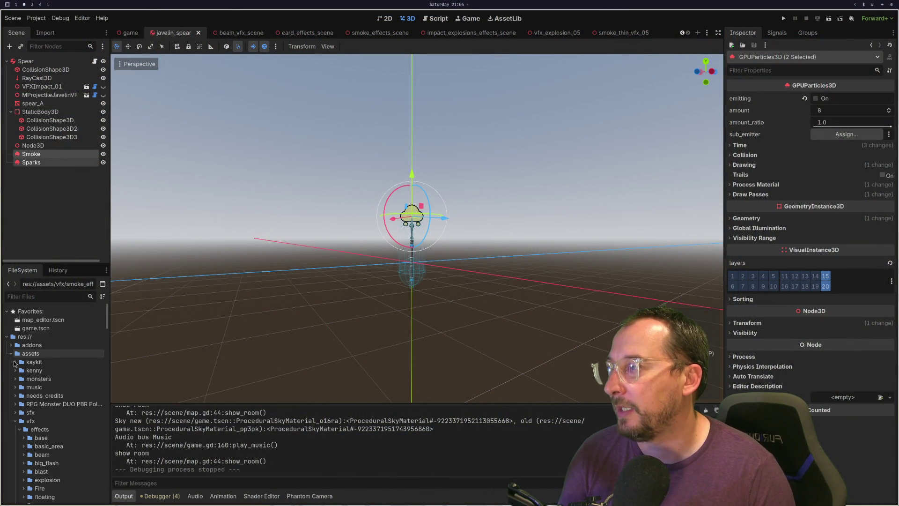
click(14, 362)
click(19, 370)
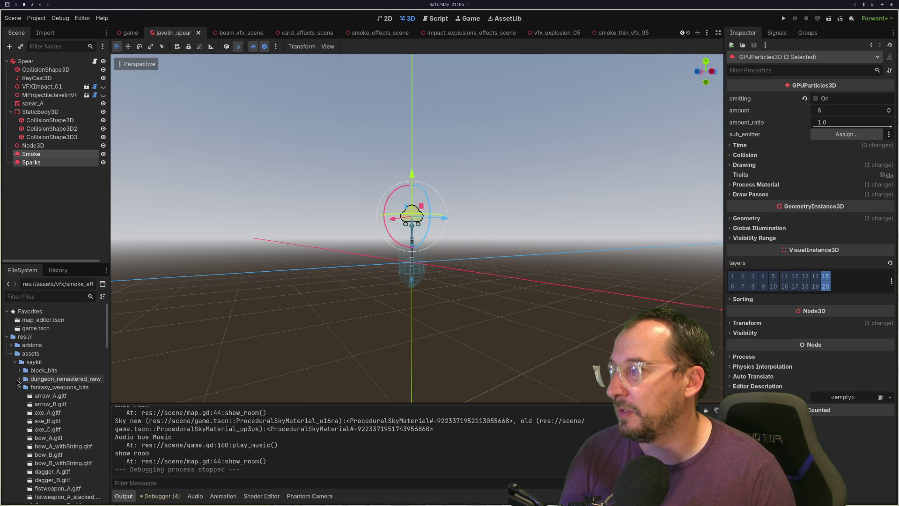
click(19, 387)
double_click(51, 396)
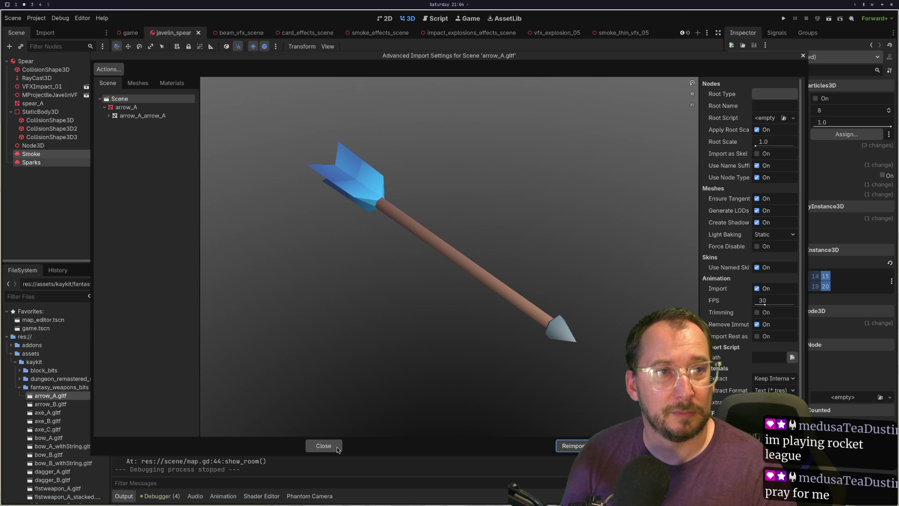
click(337, 447)
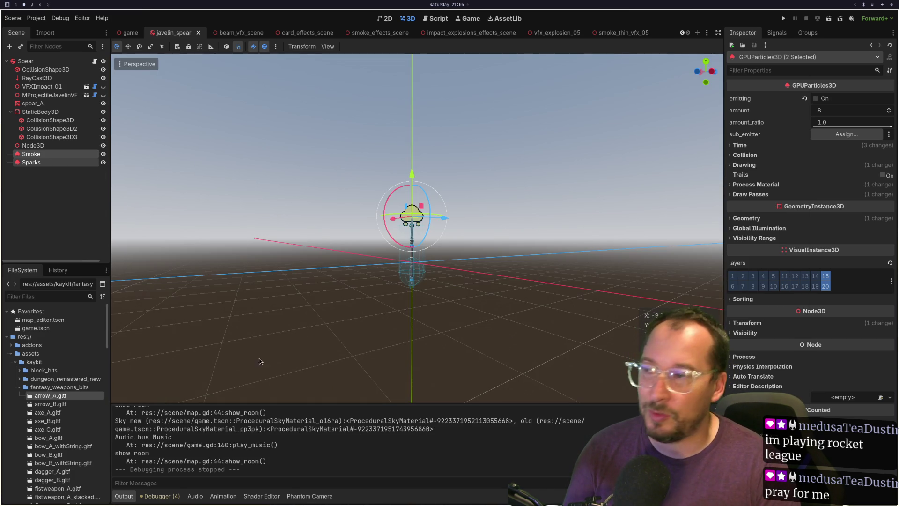
Preview the axe_A, bow_A, dagger_A and fistweapon_A models in Advanced Import Settings.
double_click(69, 412)
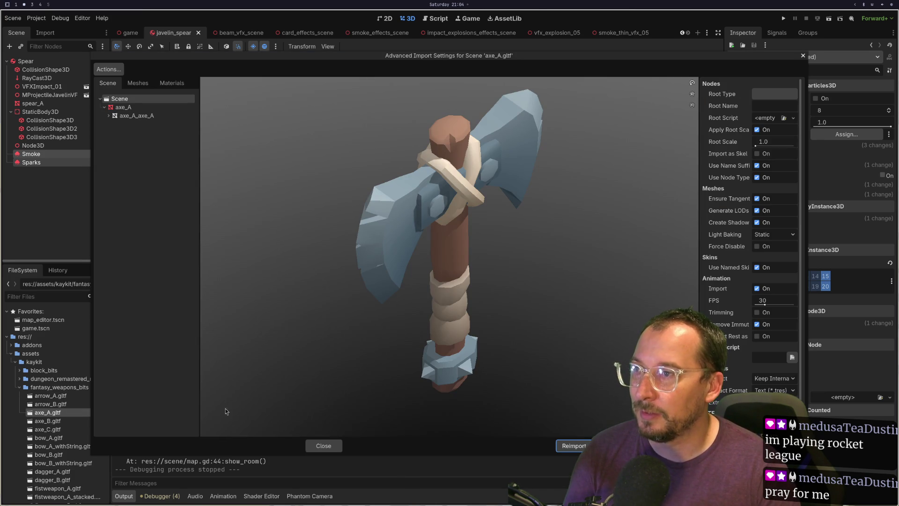
click(325, 445)
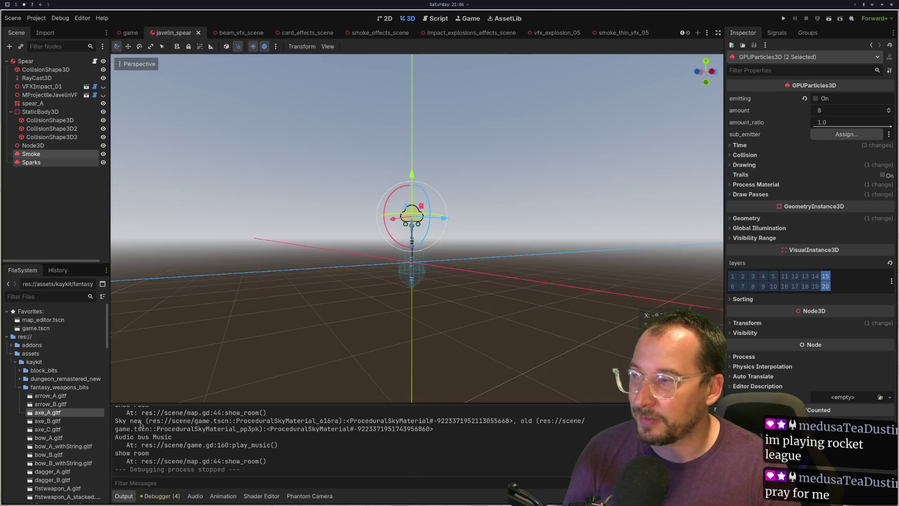
double_click(58, 439)
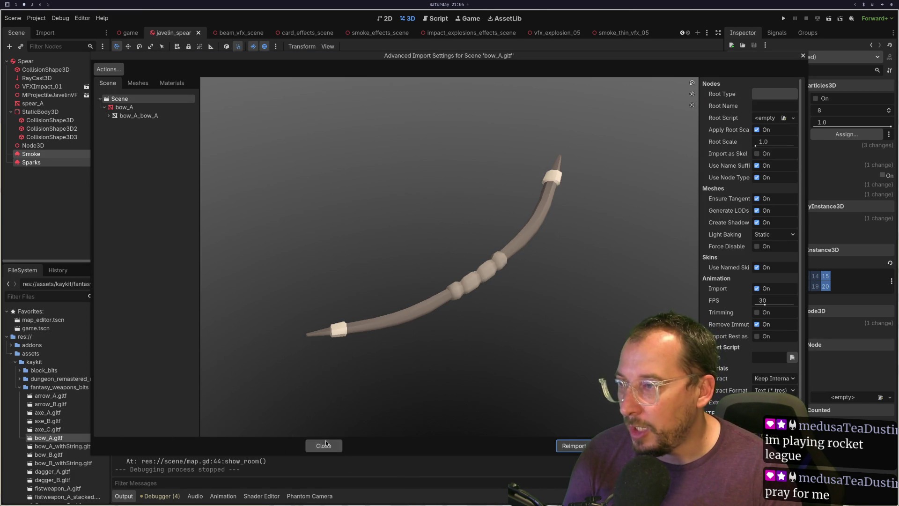
click(325, 444)
scroll(66, 458, down, 1)
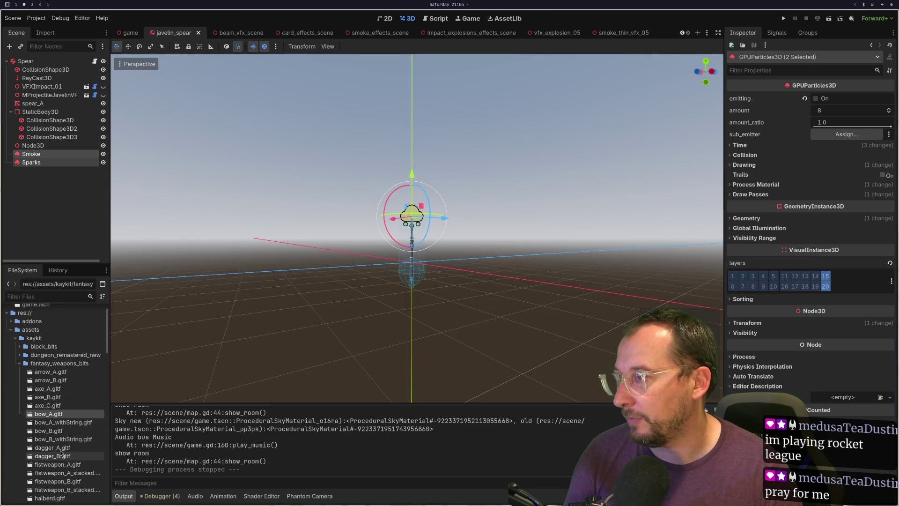
double_click(60, 449)
click(324, 445)
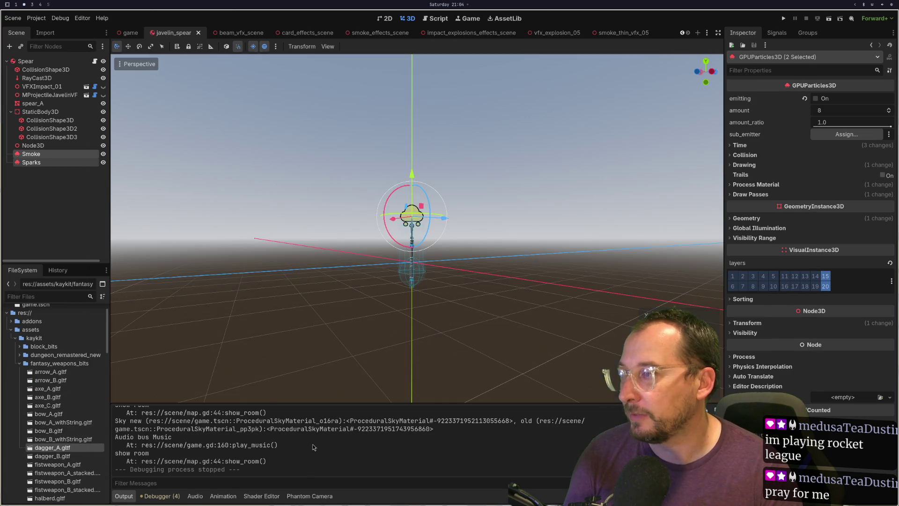
scroll(59, 440, down, 3)
double_click(56, 392)
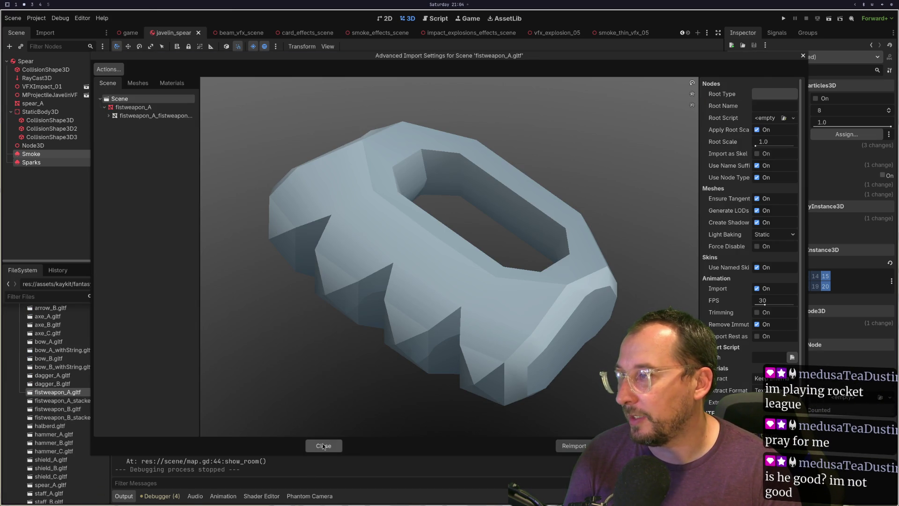
click(323, 445)
Preview fistweapon_B, the halberd, and the hammer_A, hammer_C and hammer_B models.
click(64, 409)
double_click(63, 410)
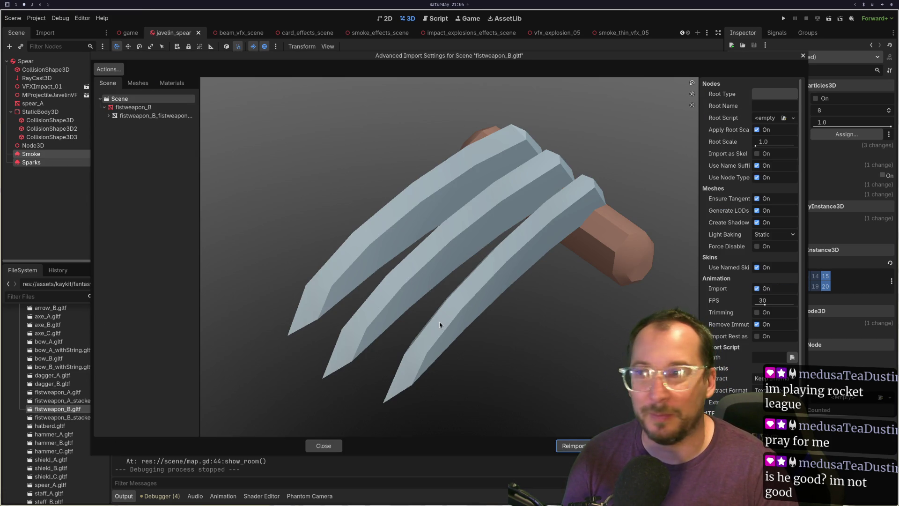
click(323, 446)
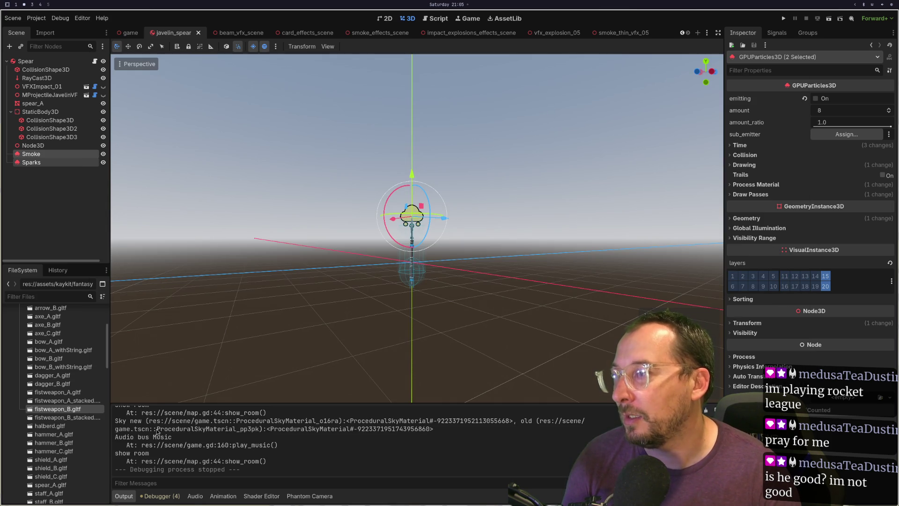
double_click(65, 427)
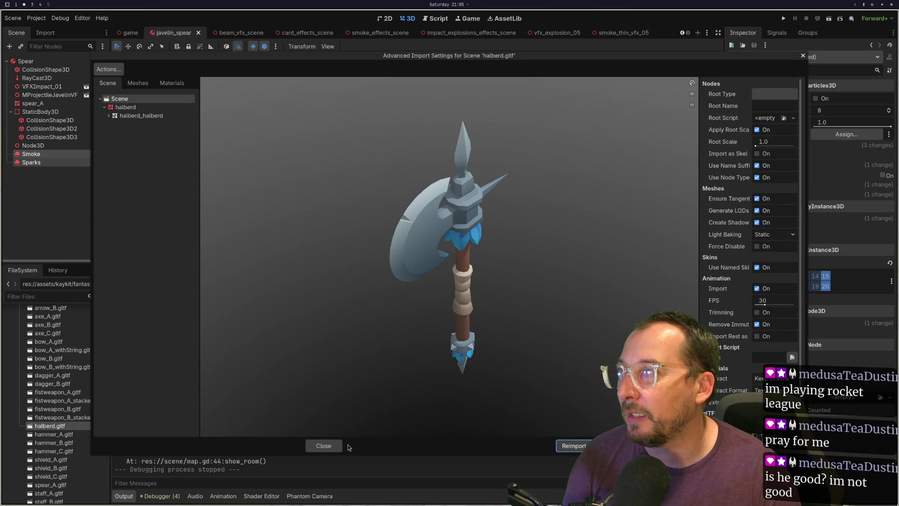
click(327, 446)
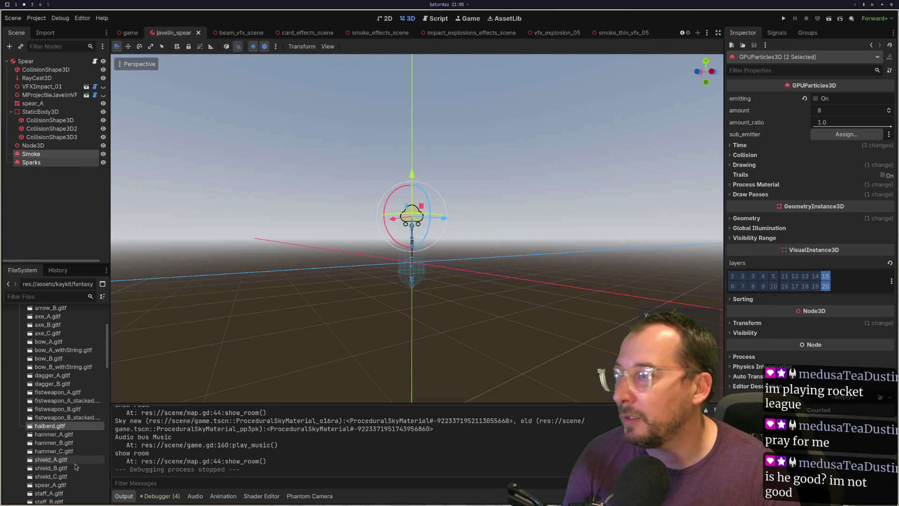
click(53, 435)
double_click(53, 435)
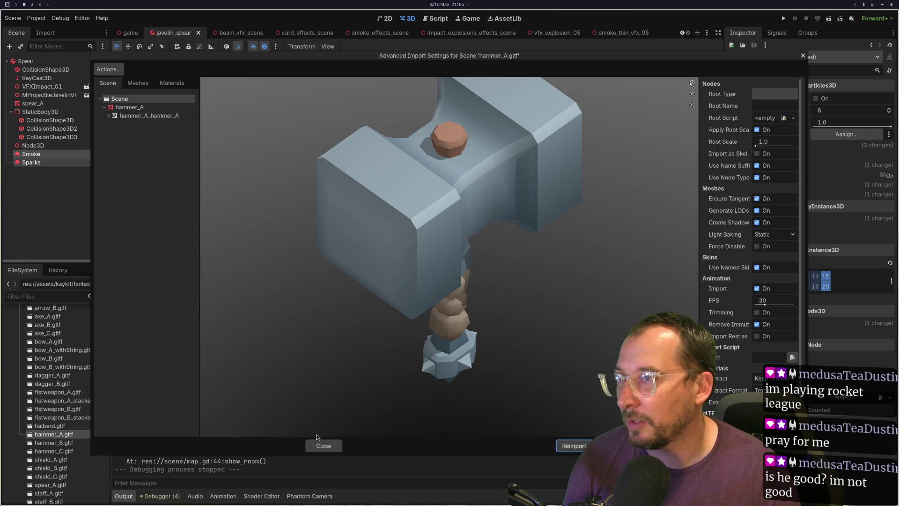
click(317, 444)
double_click(63, 452)
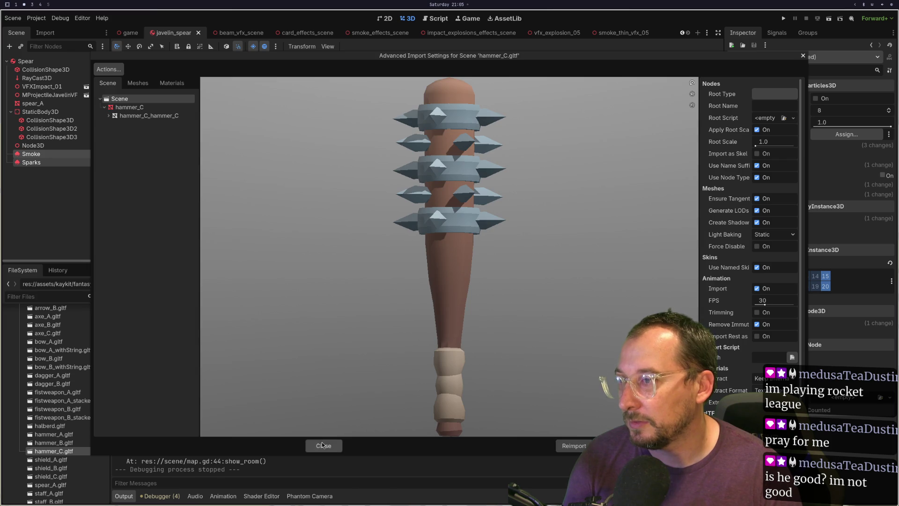
click(323, 446)
double_click(42, 443)
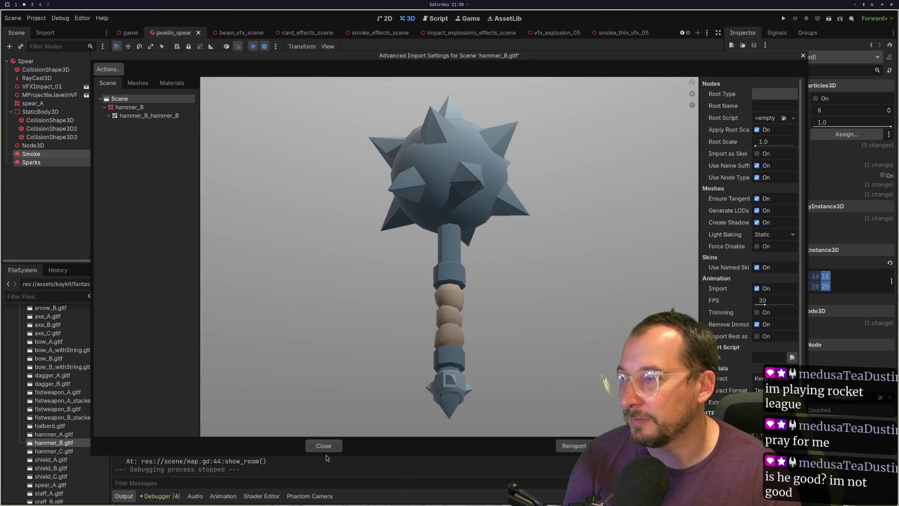
click(325, 447)
Preview the shield_A, shield_B and shield_C models' import settings.
scroll(59, 398, down, 3)
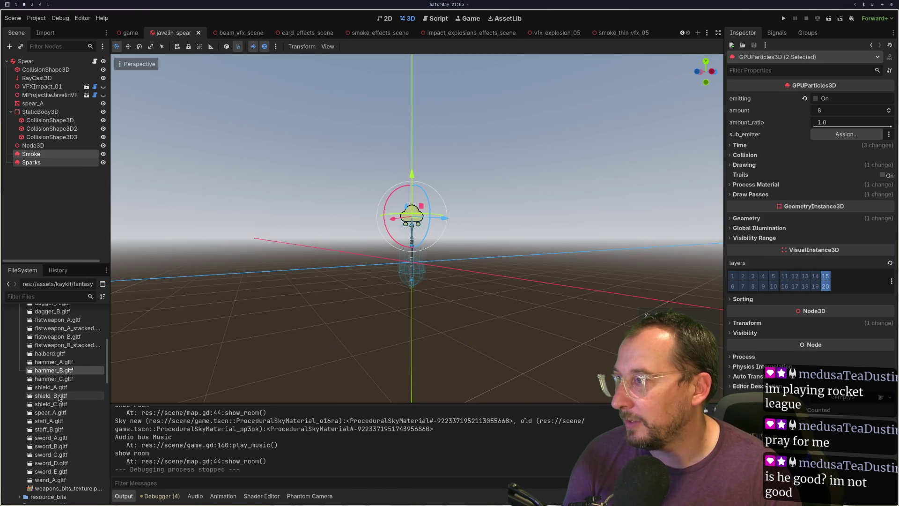
double_click(55, 388)
click(323, 446)
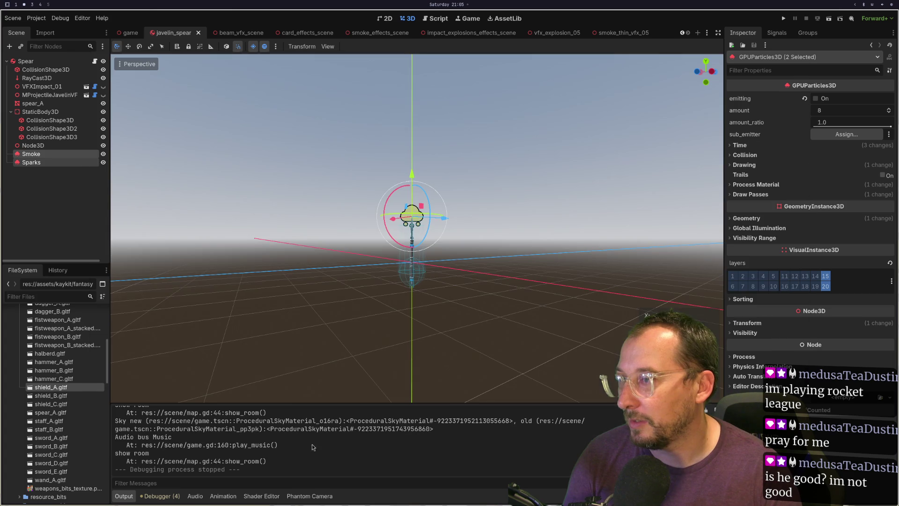
double_click(51, 396)
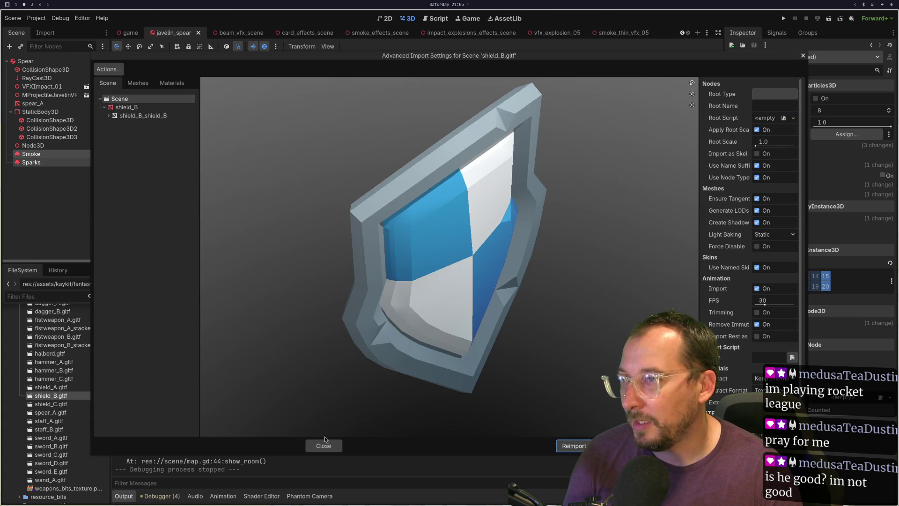
click(324, 445)
double_click(51, 404)
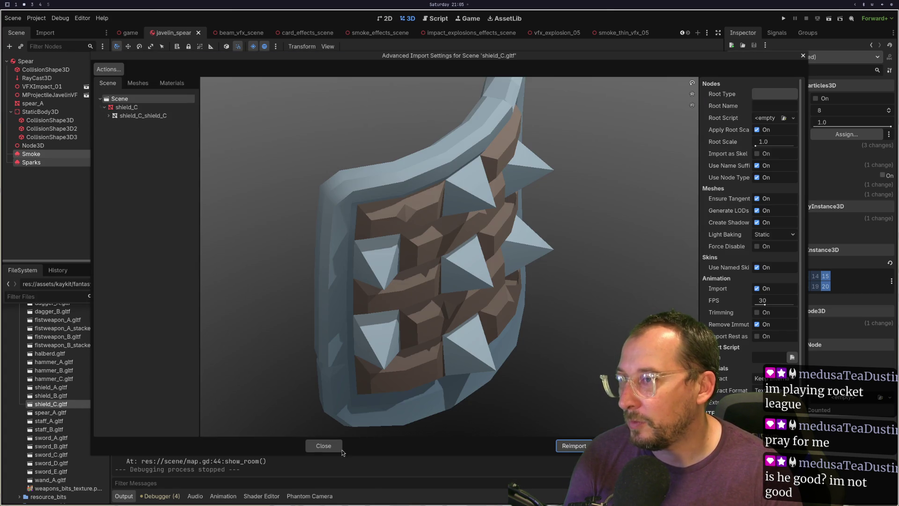
click(340, 449)
Preview staff_A and staff_B, orbiting the staff_B model to view it from above.
double_click(67, 424)
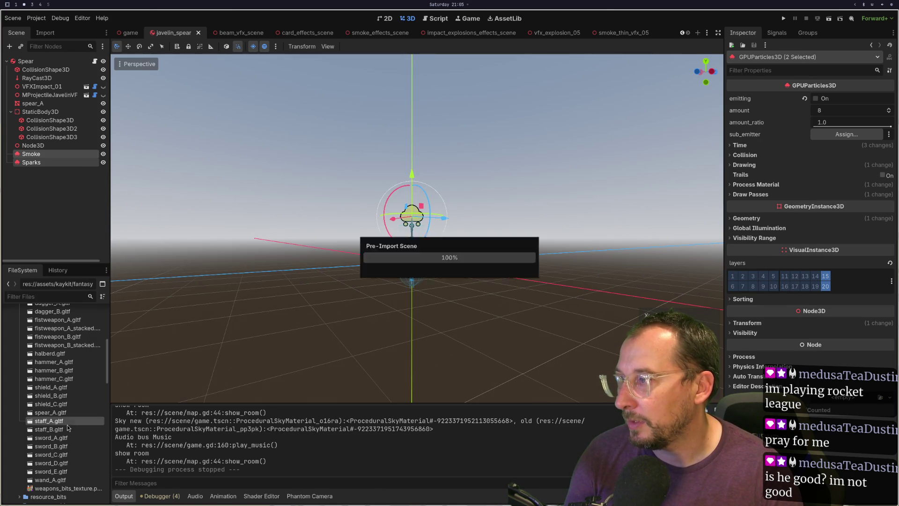
click(329, 448)
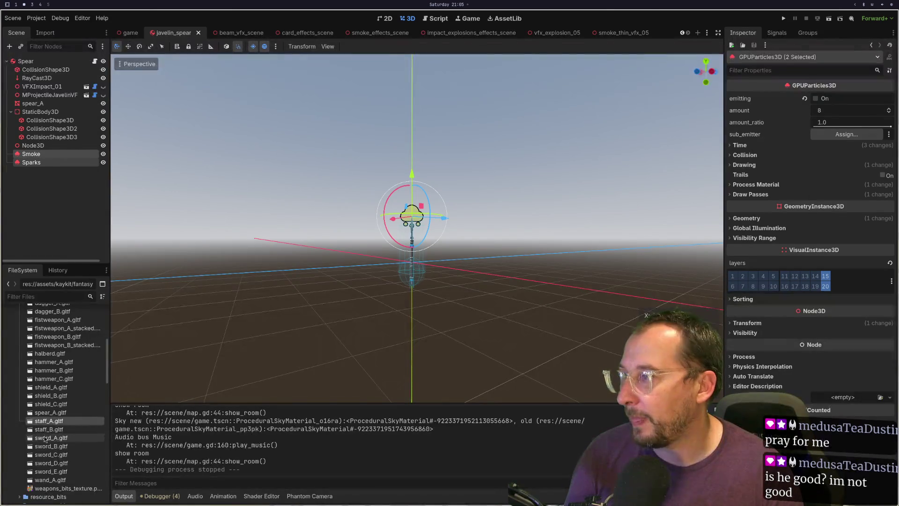
double_click(46, 429)
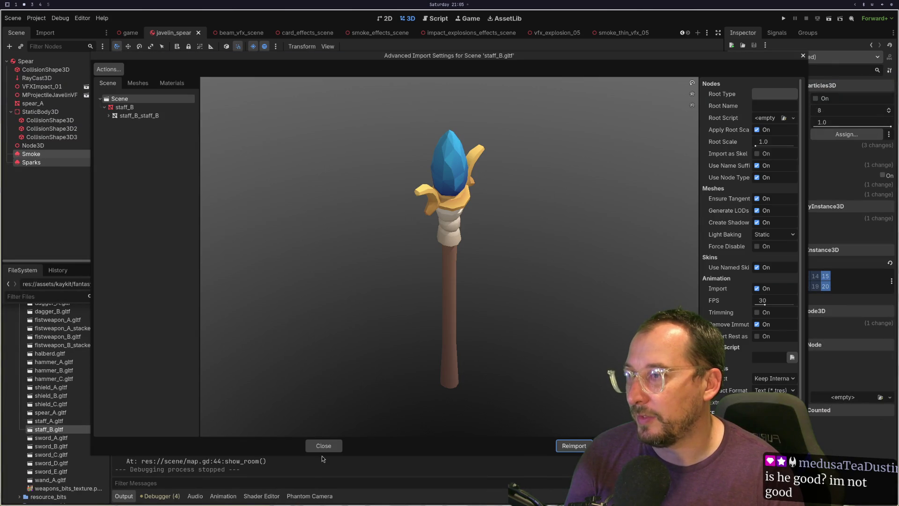
mouse_move(392, 319)
mouse_down()
mouse_move(452, 308)
mouse_move(438, 257)
mouse_move(479, 311)
mouse_move(497, 277)
mouse_move(457, 301)
mouse_move(444, 276)
mouse_move(440, 302)
mouse_move(446, 274)
mouse_move(432, 314)
mouse_up()
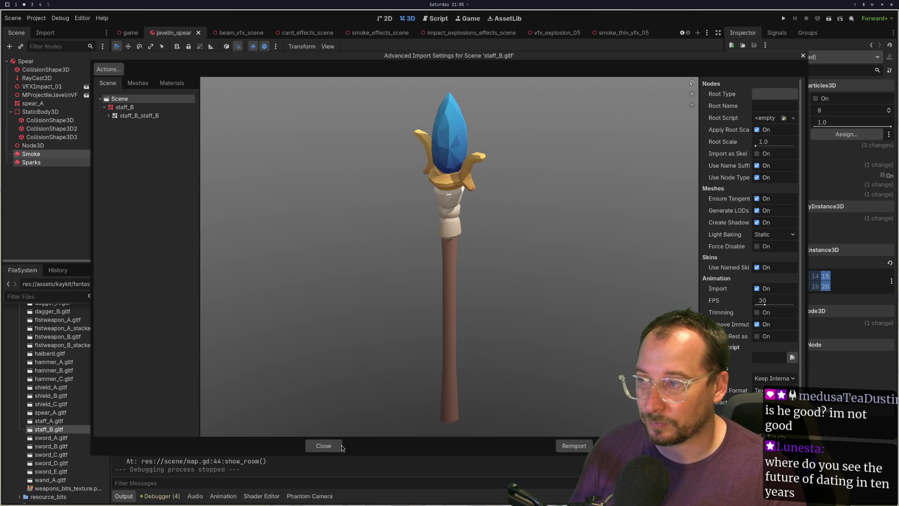
click(323, 446)
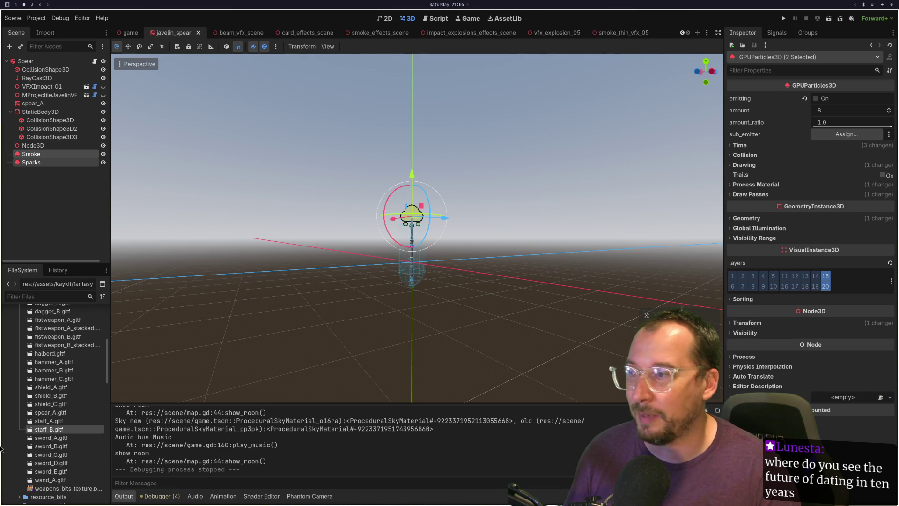
double_click(79, 439)
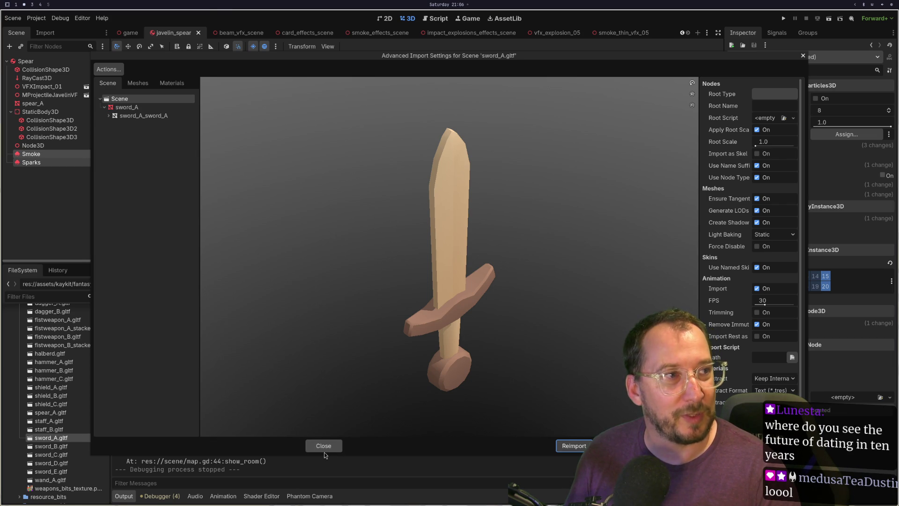
click(326, 450)
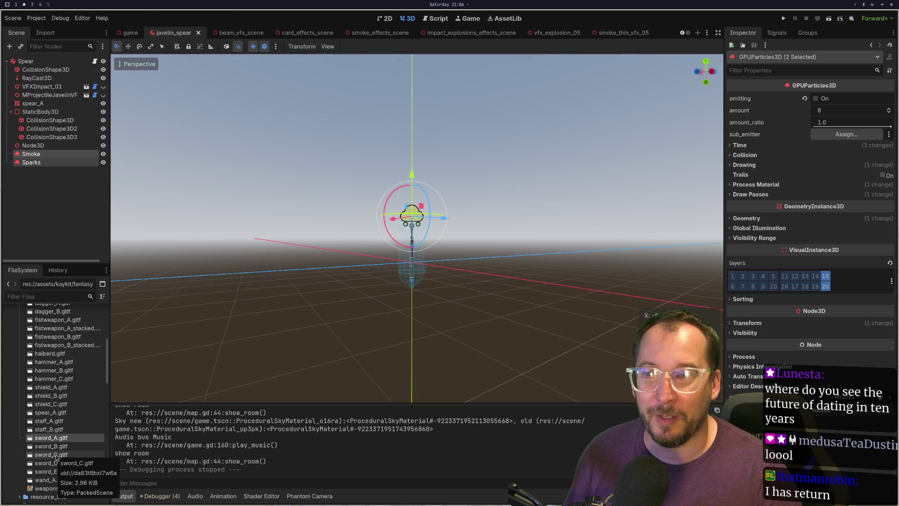
double_click(52, 455)
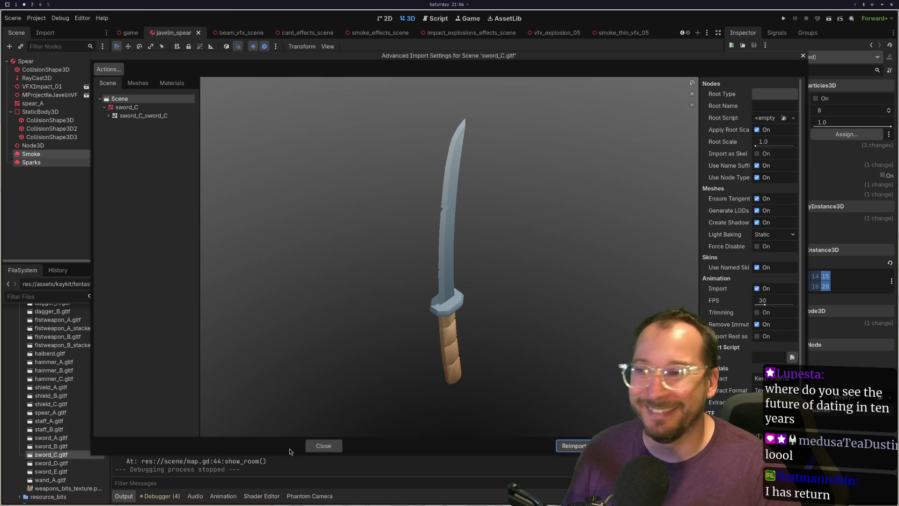
click(310, 444)
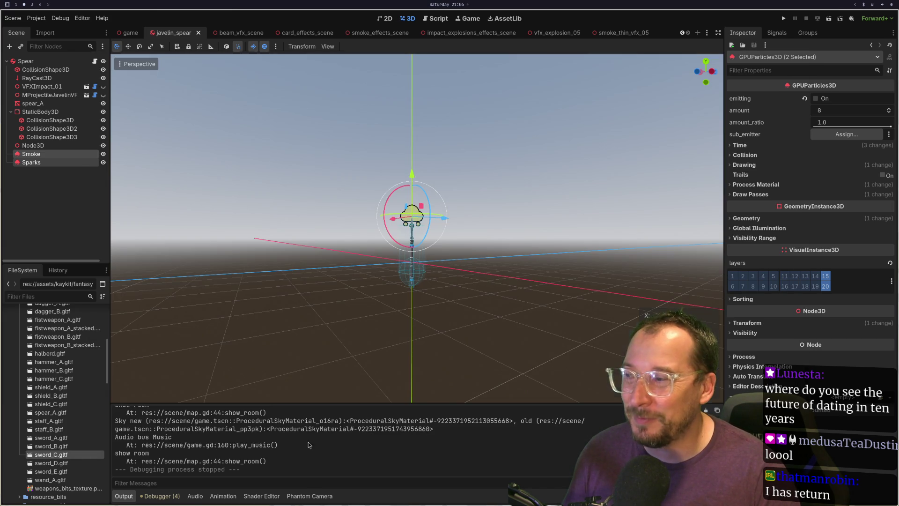
double_click(61, 463)
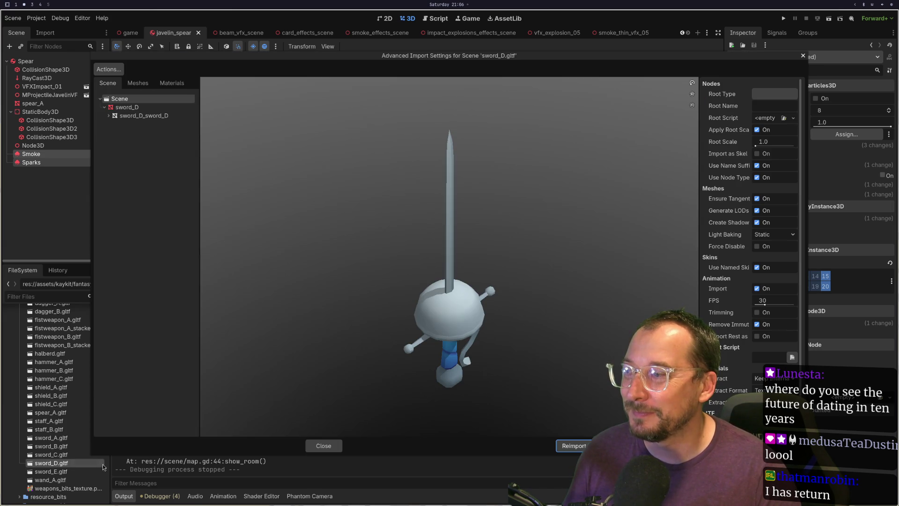
click(322, 446)
double_click(71, 473)
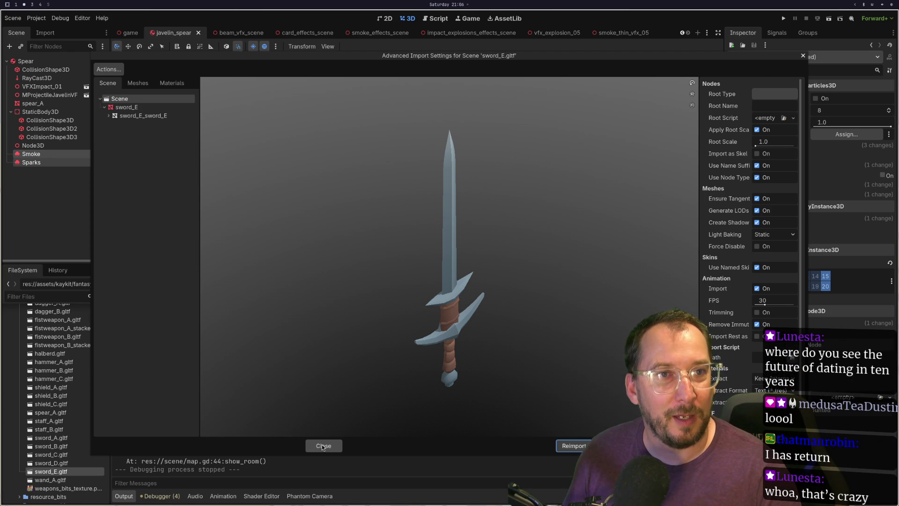
click(322, 445)
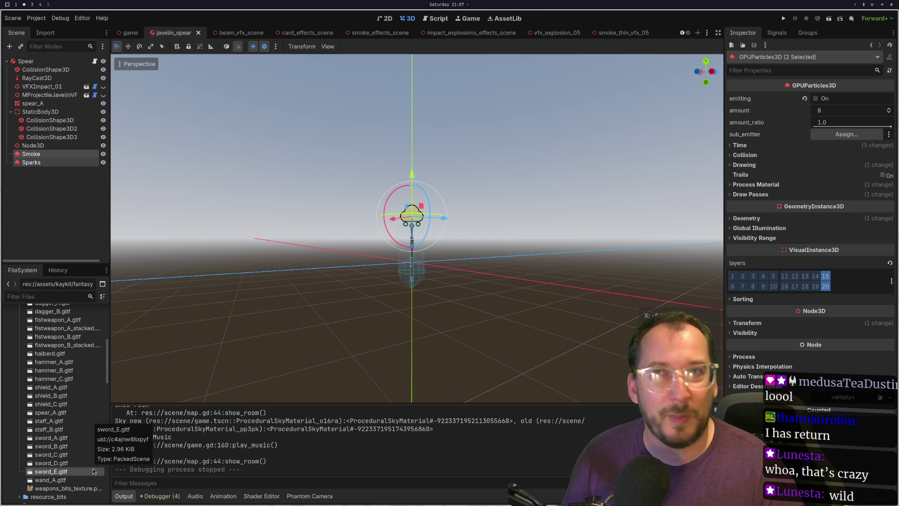
Preview wand_A.gltf in Advanced Import Settings, orbiting to see its underside, then close it.
double_click(72, 483)
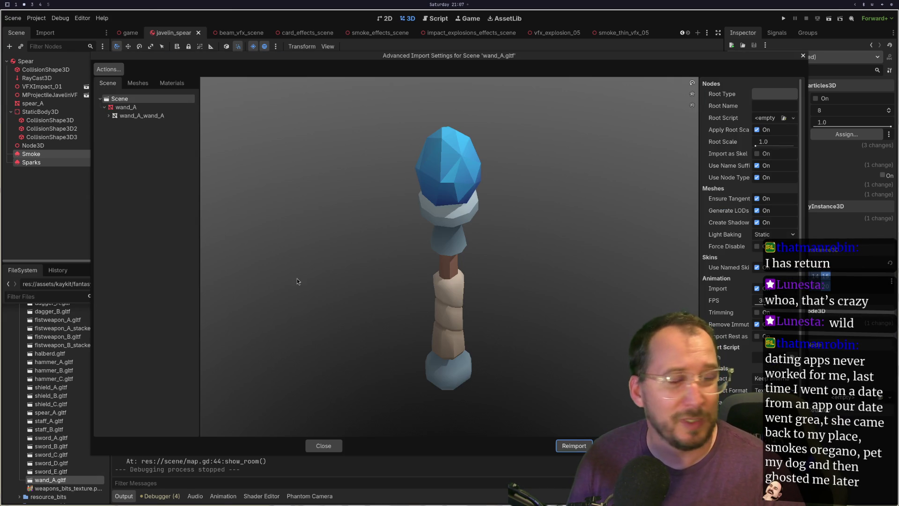
mouse_move(411, 210)
mouse_down()
mouse_move(455, 138)
mouse_move(442, 224)
mouse_move(414, 228)
mouse_move(417, 201)
mouse_move(339, 184)
mouse_up()
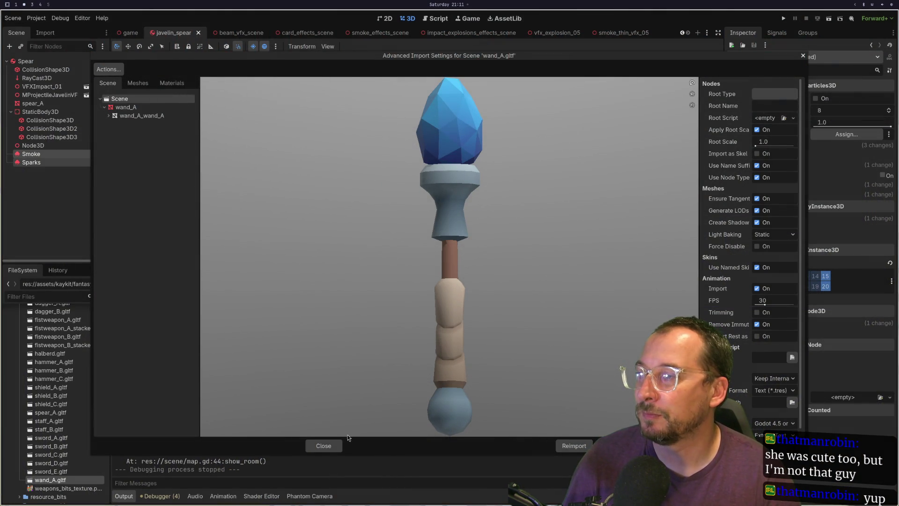
click(322, 444)
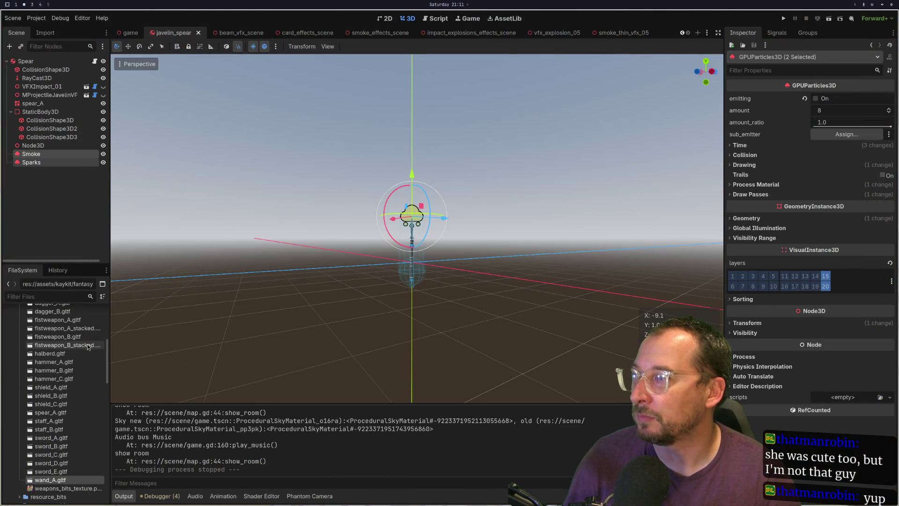
Briefly open the staff_A.gltf import preview from FileSystem, then close it.
scroll(73, 356, up, 3)
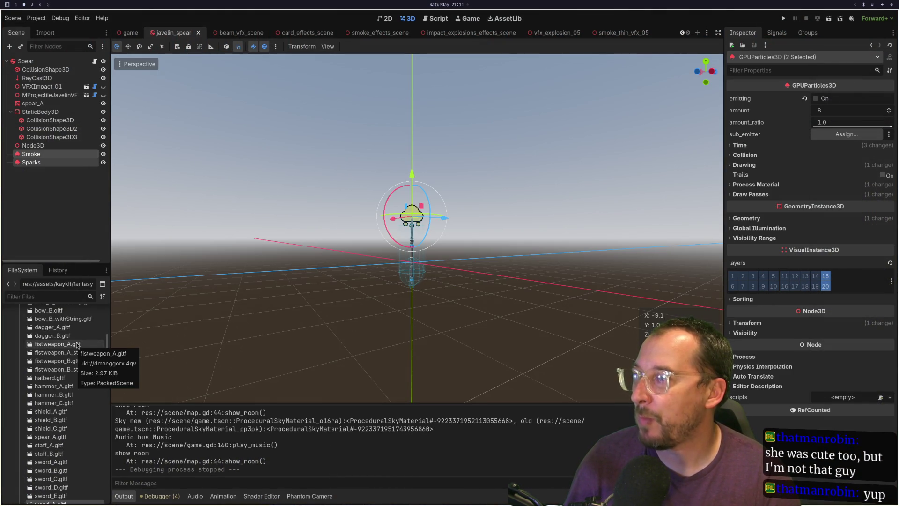
scroll(79, 365, down, 3)
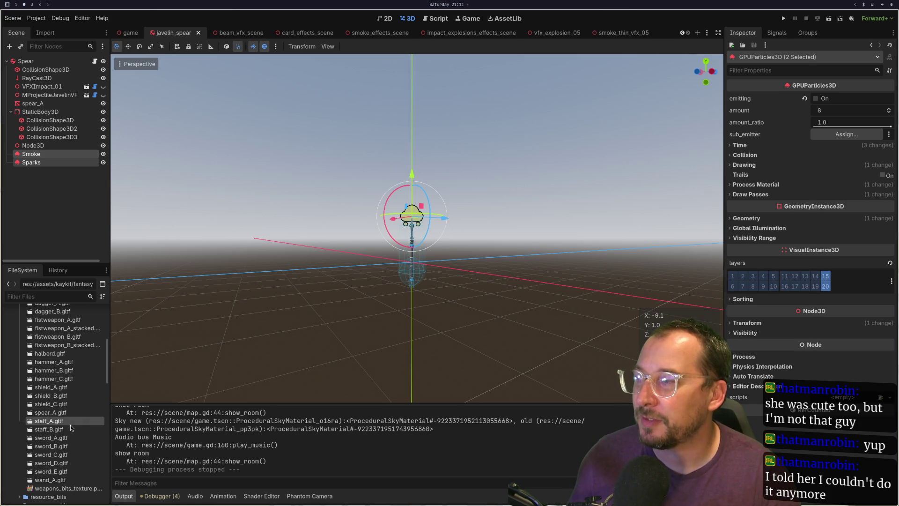
double_click(70, 421)
click(328, 445)
Open staff_B.gltf's import preview, orbit it to a level view, and zoom in.
key(Down)
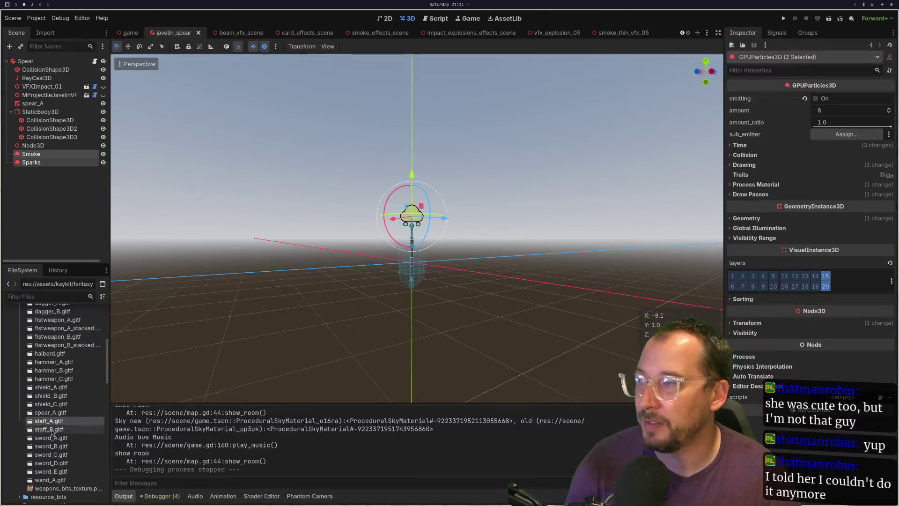
key(Return)
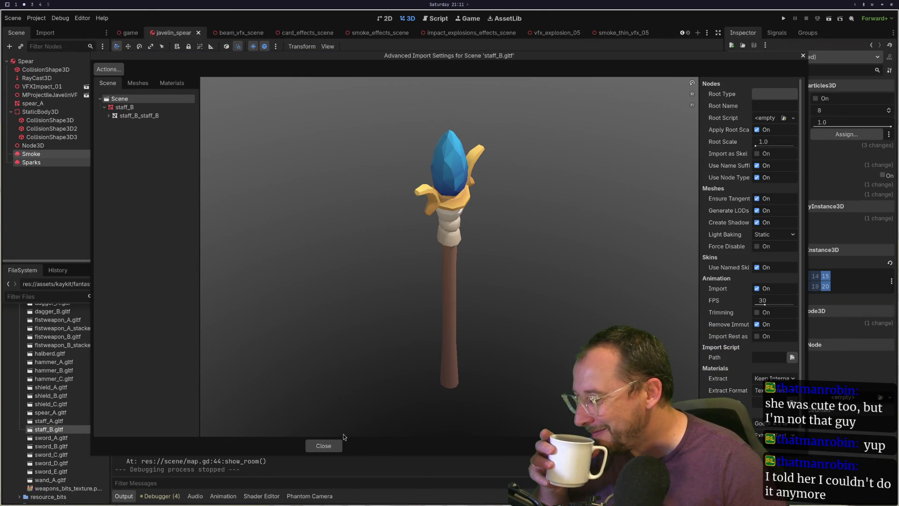
mouse_move(405, 348)
mouse_down()
mouse_move(419, 249)
mouse_move(393, 281)
mouse_up()
scroll(394, 281, up, 2)
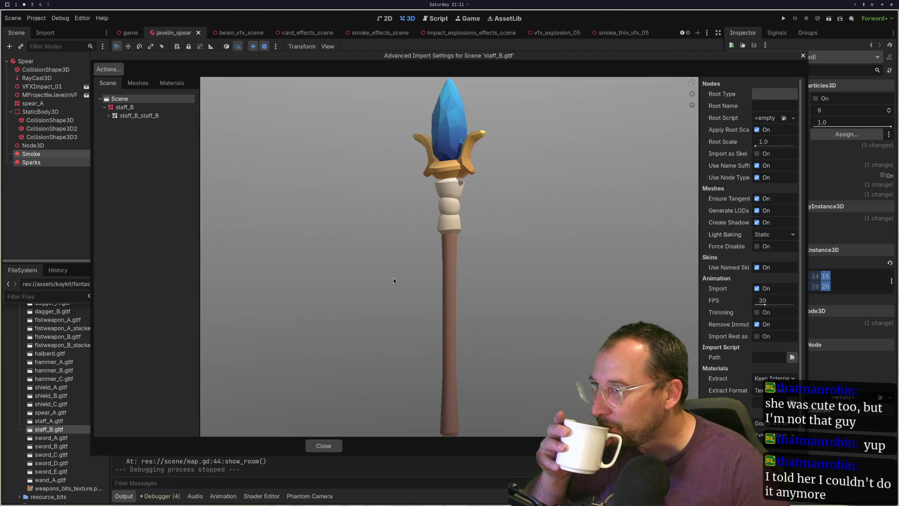
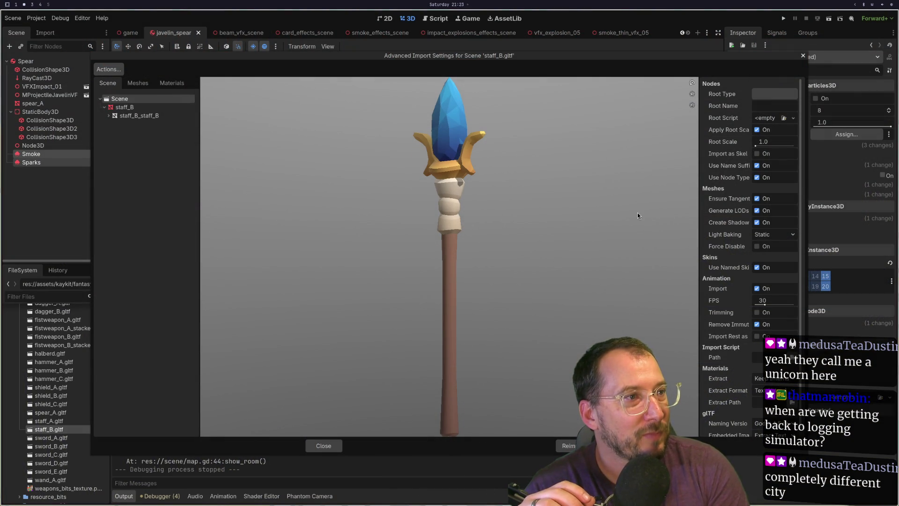
Bring up Chrome beside Godot and view the kitfly.jpg image full screen, then exit full screen.
mouse_move(485, 167)
mouse_down()
mouse_move(448, 243)
mouse_move(451, 290)
mouse_move(488, 239)
mouse_move(520, 218)
mouse_up()
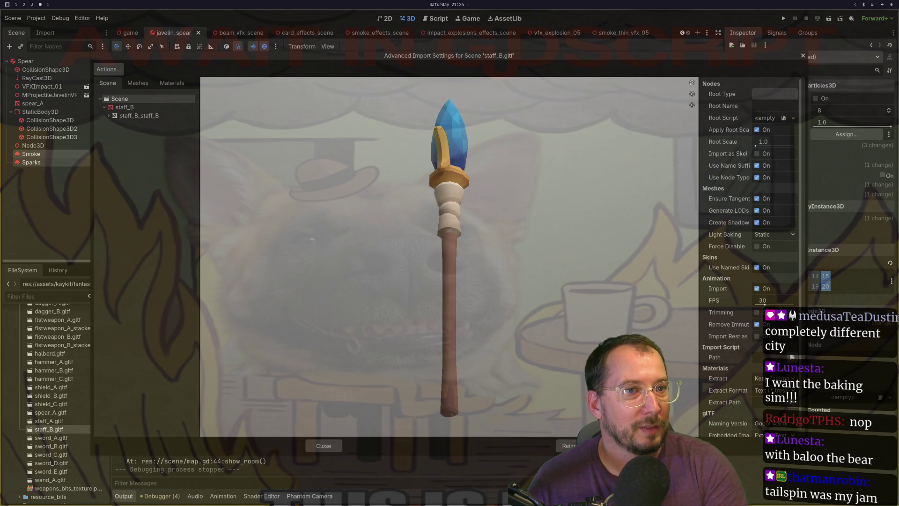
key(super+2)
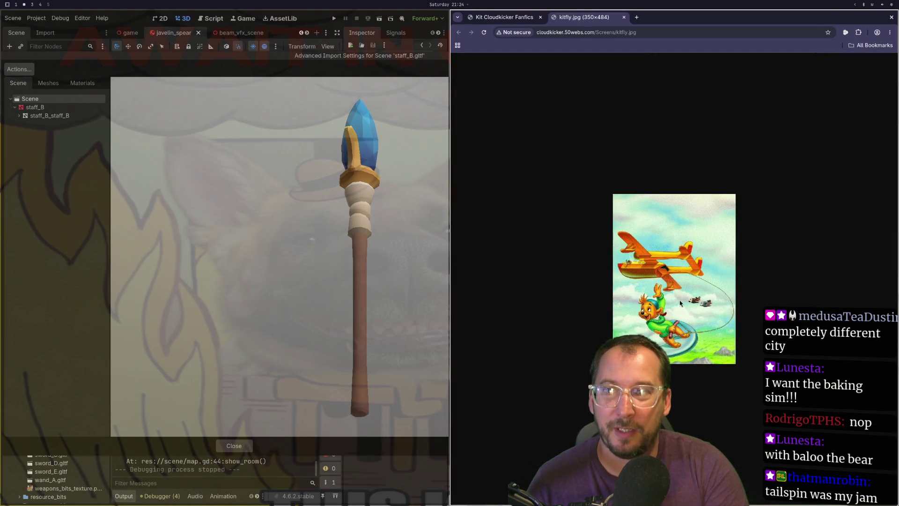
scroll(691, 361, up, 6)
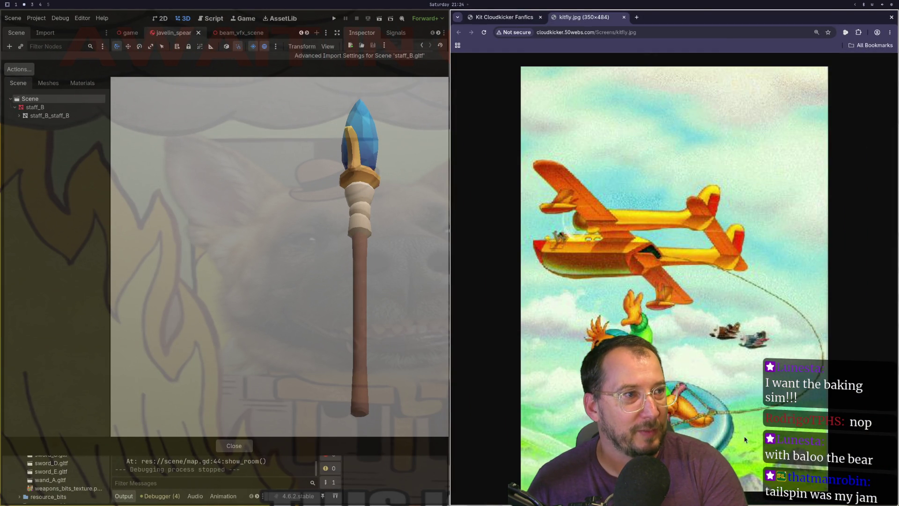
scroll(765, 321, down, 3)
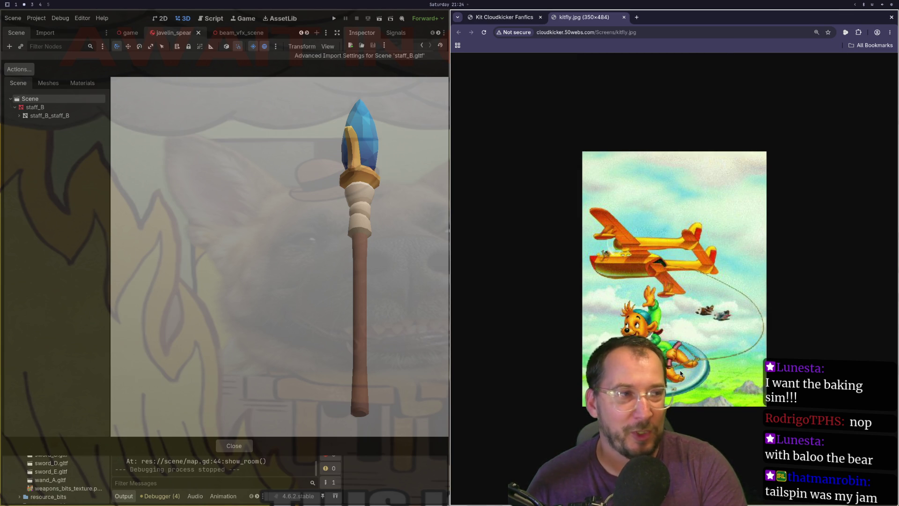
scroll(687, 340, down, 2)
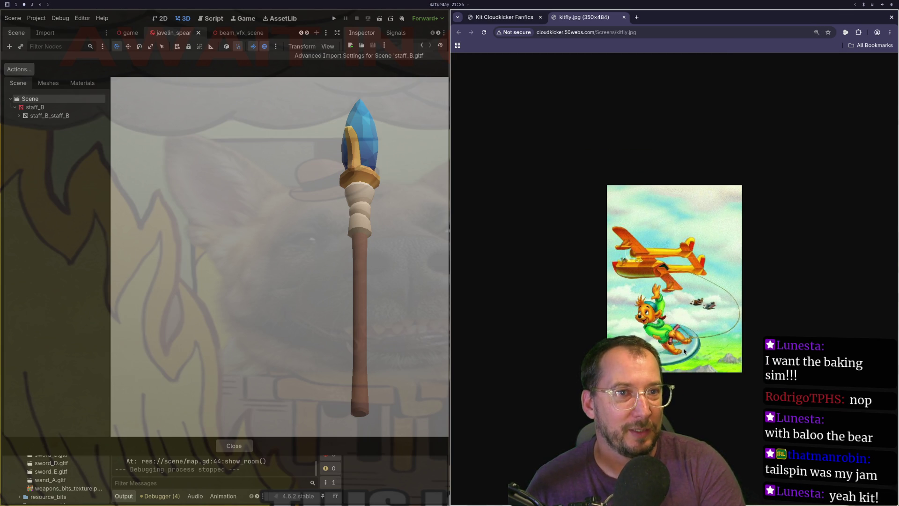
key(F11)
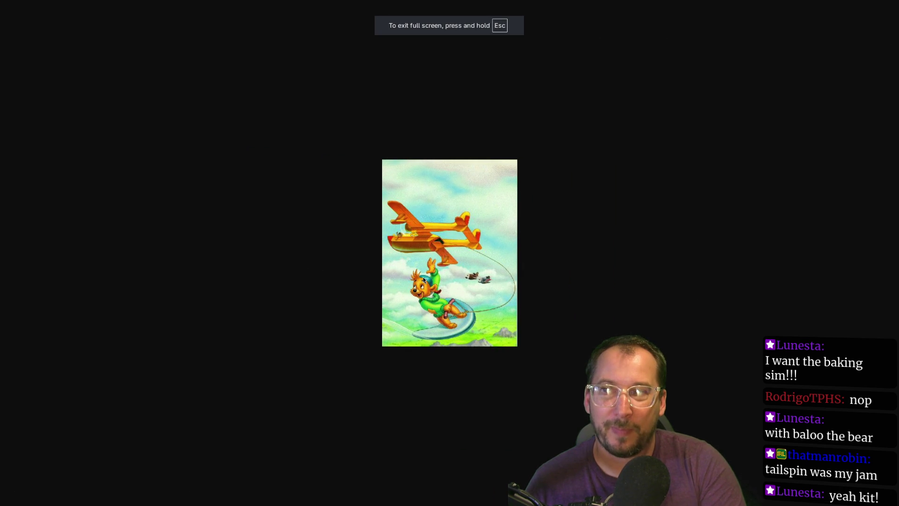
scroll(388, 275, up, 5)
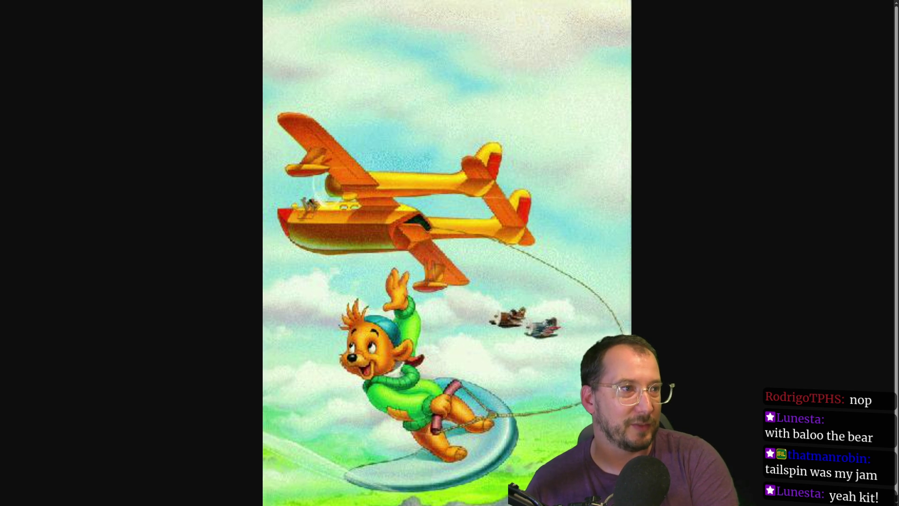
key(F11)
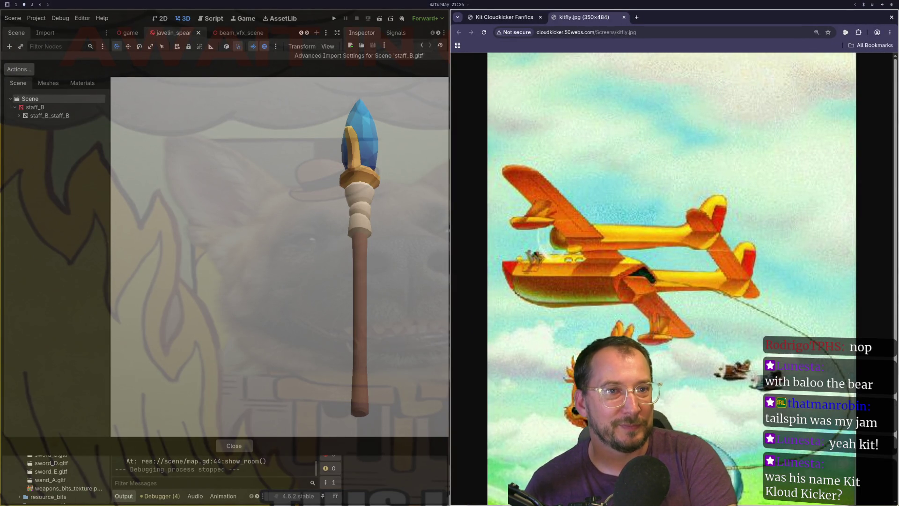
Zoom the image back to 200% and close the Kit Cloudkicker Fanfics page and the image tab.
key(ctrl+minus)
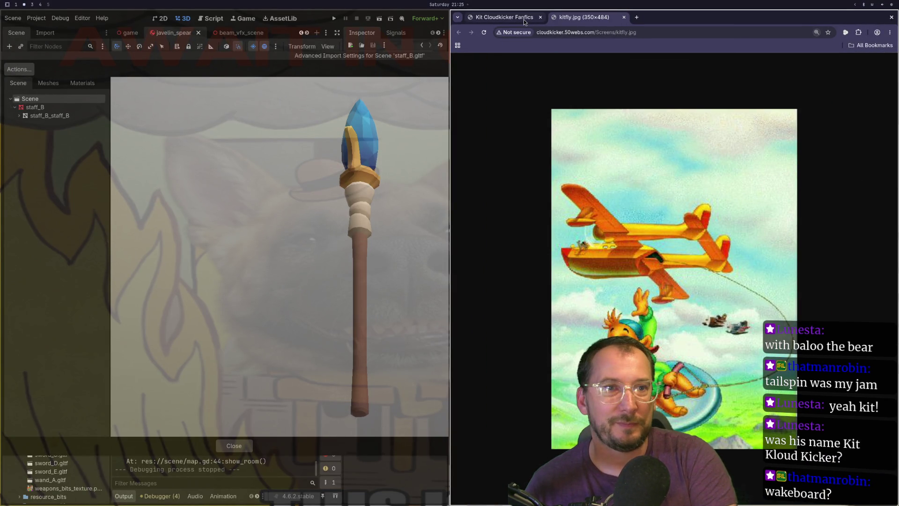
click(523, 19)
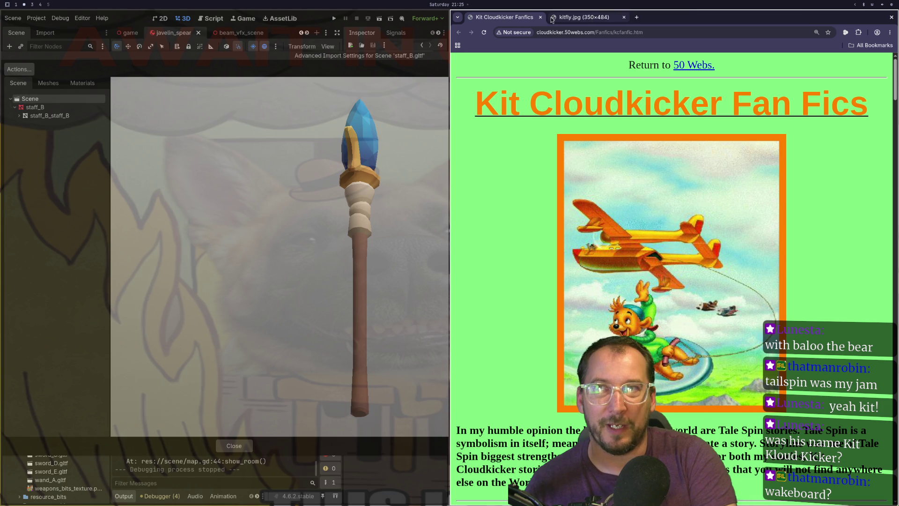
click(541, 22)
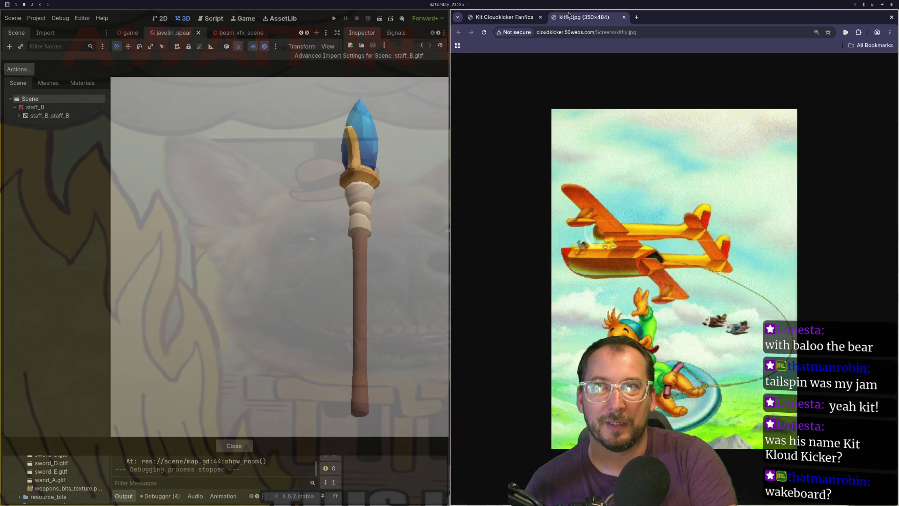
click(540, 22)
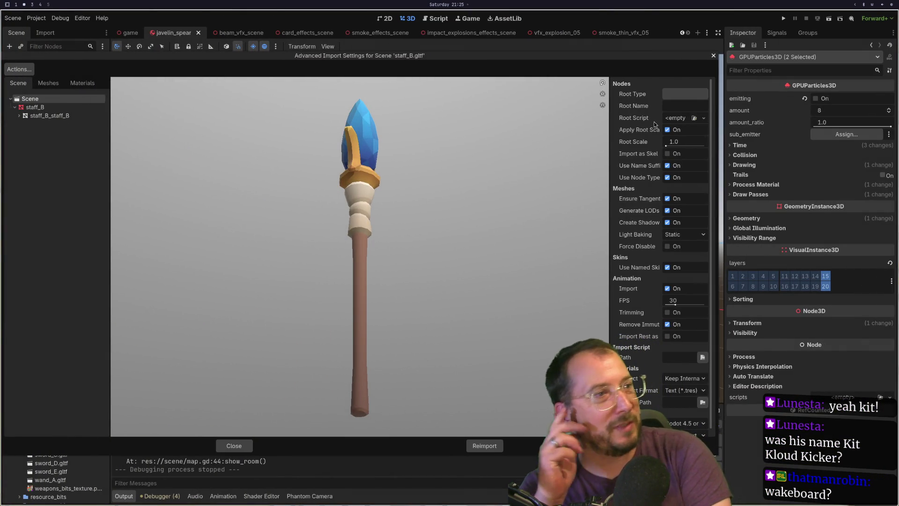
mouse_move(418, 194)
mouse_down()
mouse_move(347, 303)
mouse_move(353, 274)
mouse_move(328, 246)
mouse_move(300, 248)
mouse_move(315, 241)
mouse_move(347, 253)
mouse_up()
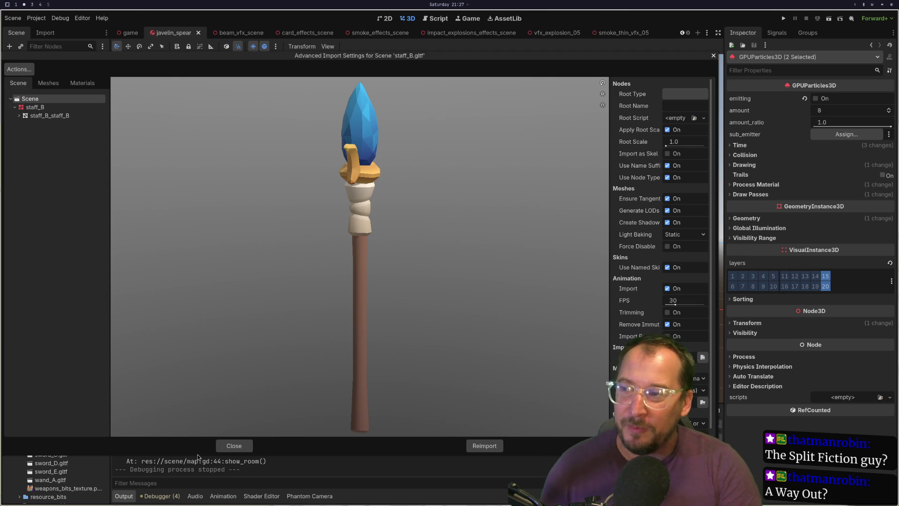
Close staff_B's import settings, tilt and zoom the view toward the javelin_spear, and run the project.
click(243, 446)
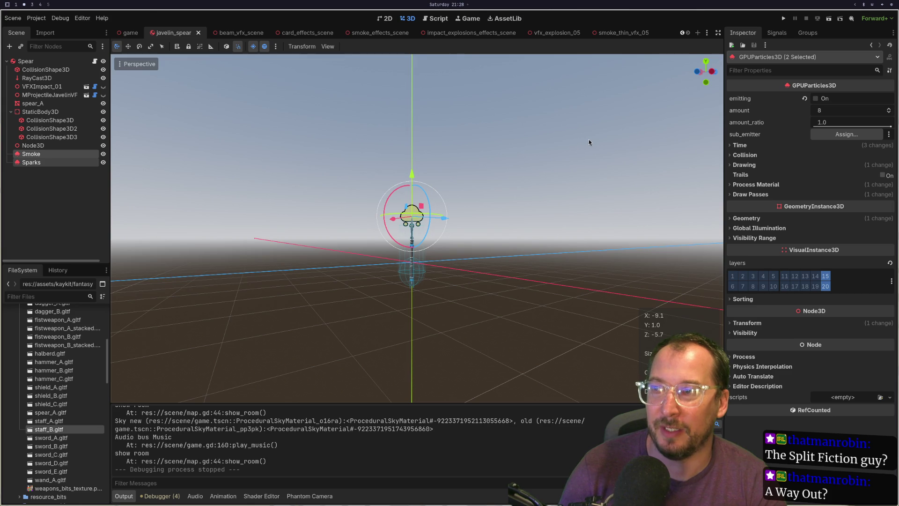
drag(589, 142, 396, 192)
scroll(396, 192, up, 3)
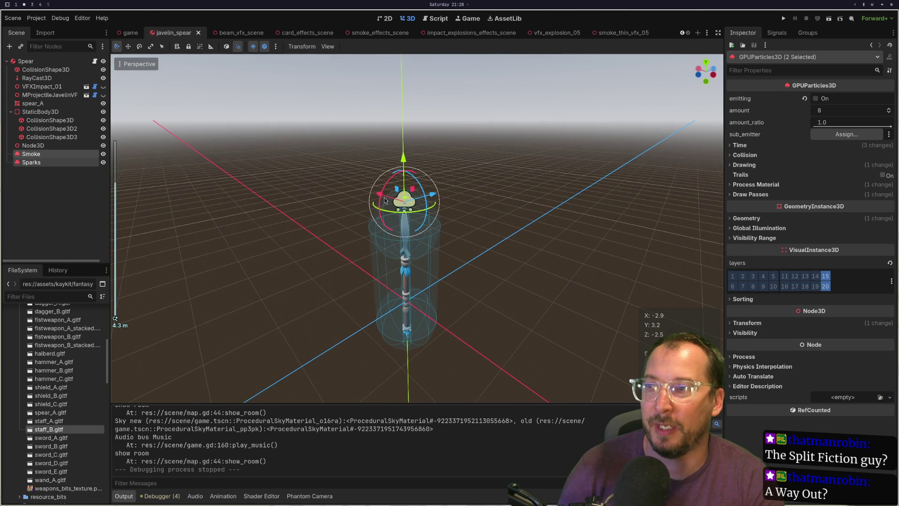
click(786, 21)
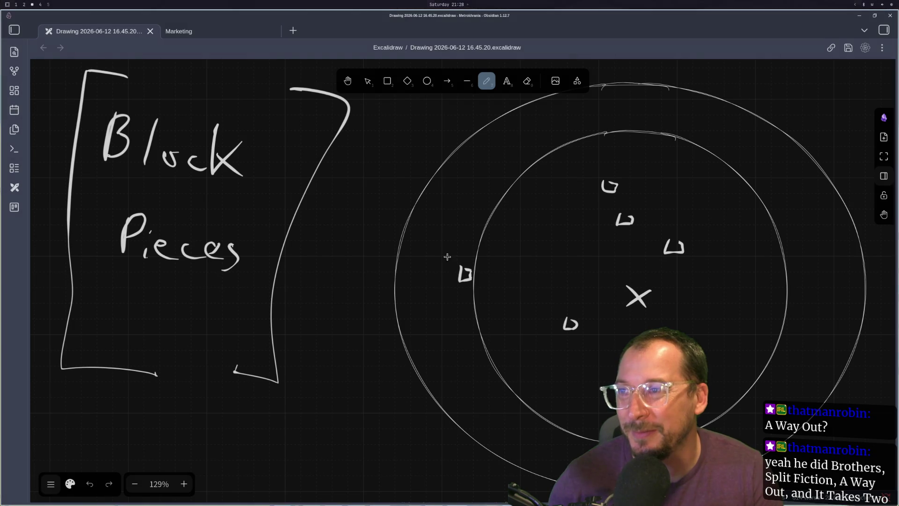
Switch past the running game to the workspace showing javelin.gd in the code editor.
key(super+2)
key(super+1)
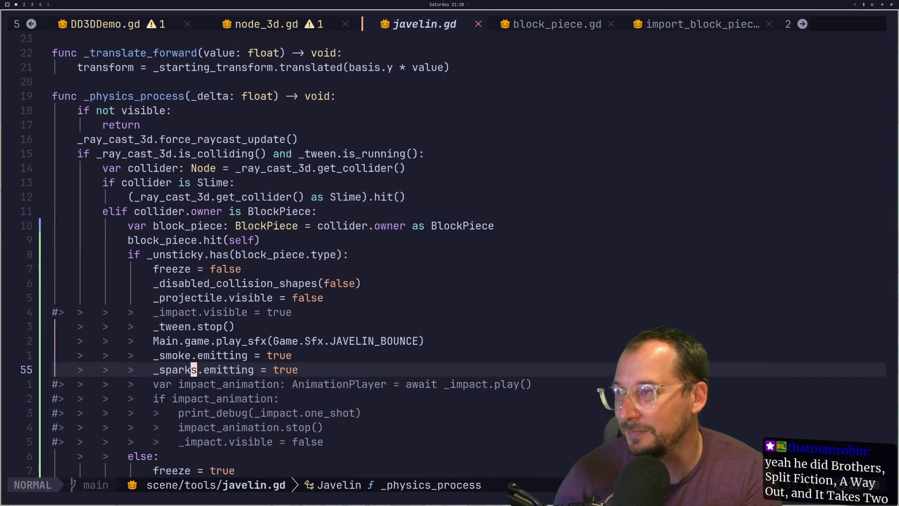
Delete the commented-out _impact lines in javelin.gd and save it with :w.
key(k)
key(k)
key(k)
key(d)
key(d)
key(j)
key(j)
key(j)
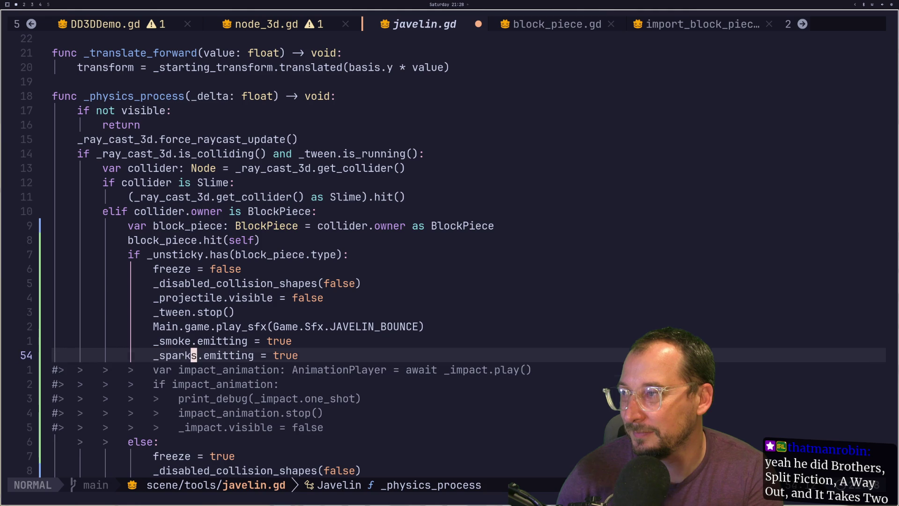
key(j)
key(d)
key(d)
key(d)
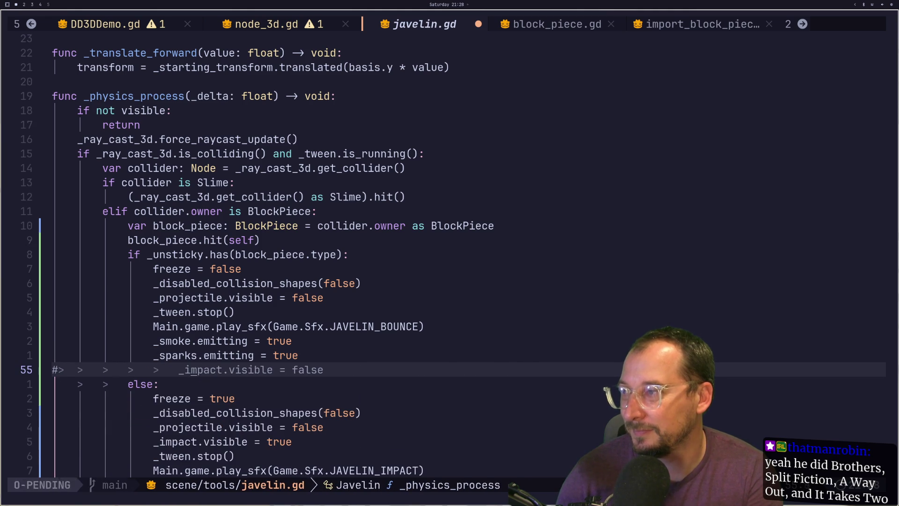
text(d:w)
key(Return)
Close the running game, return to the Godot editor and launch the game again.
key(F5)
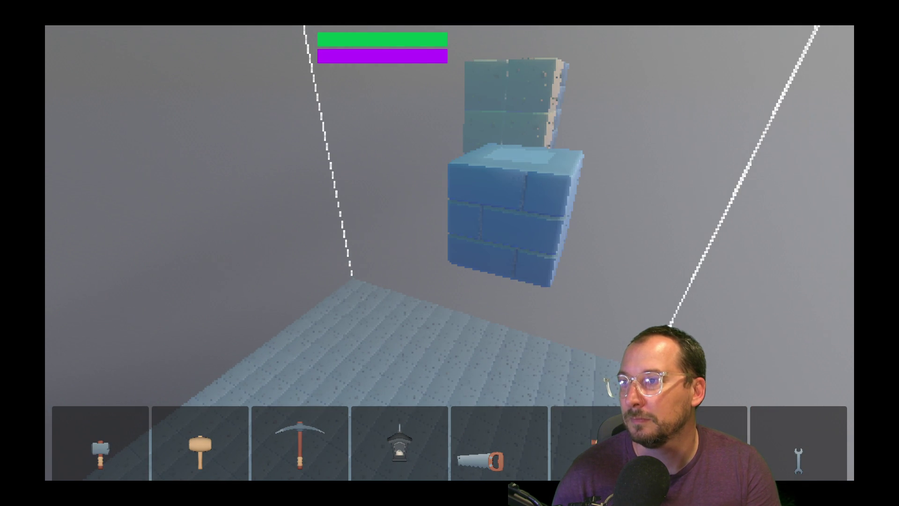
key(alt+F4)
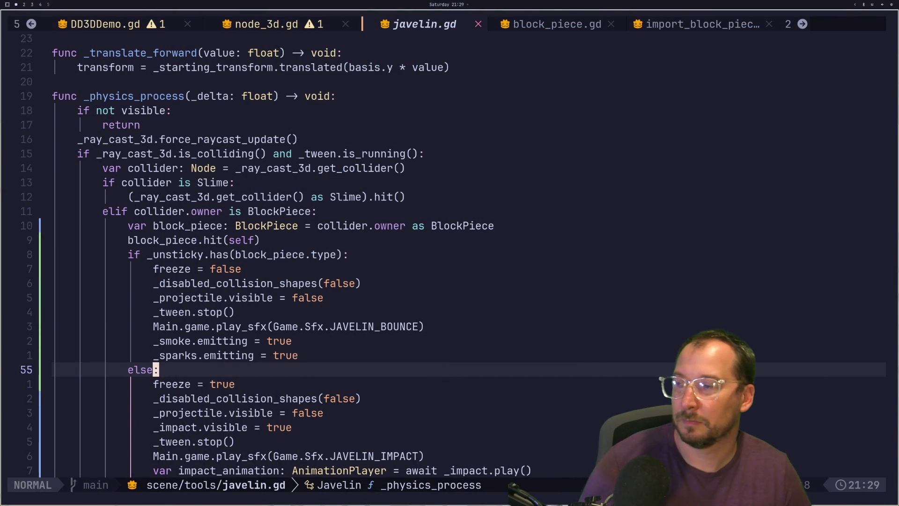
key(alt+Tab)
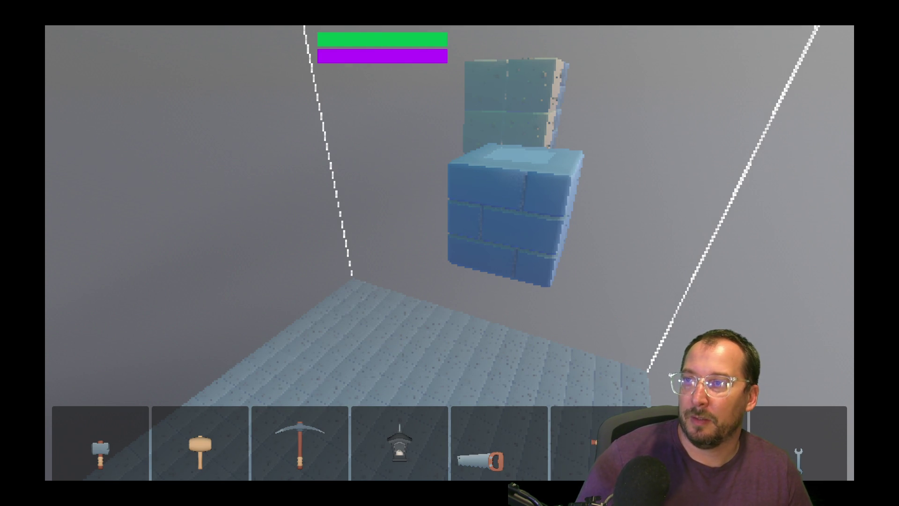
key(alt+Tab)
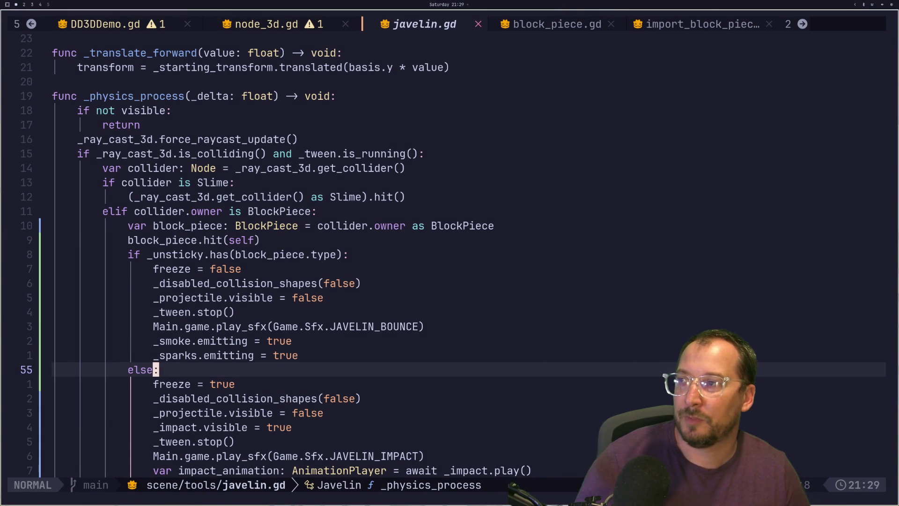
key(alt+Tab)
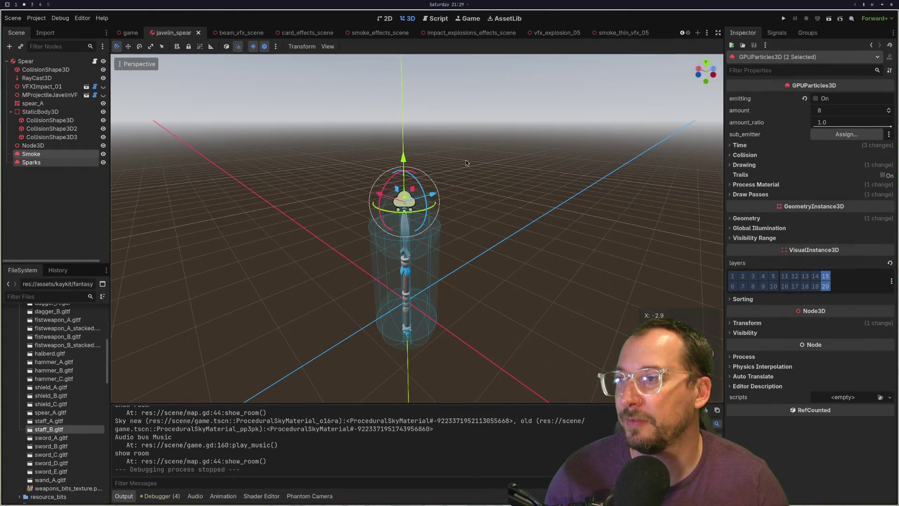
click(782, 18)
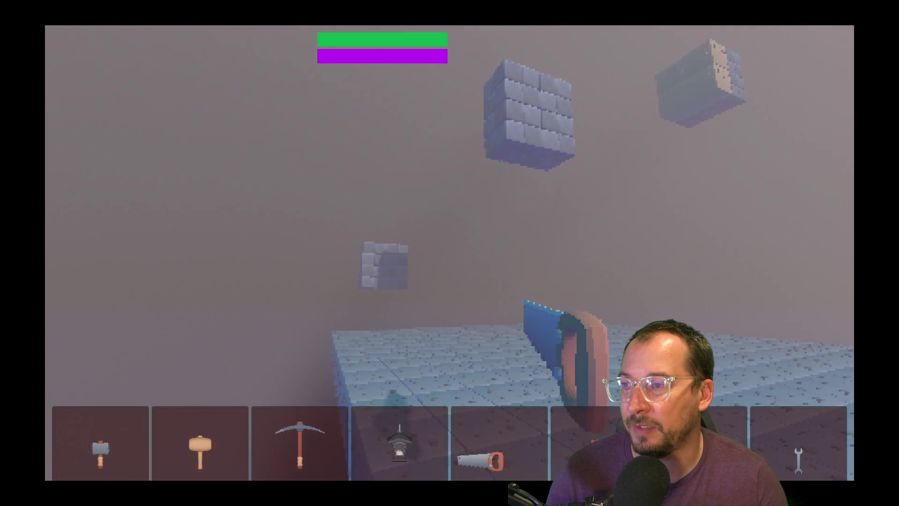
Equip the javelin with key 6 and throw it six times at the floating brick blocks.
key(6)
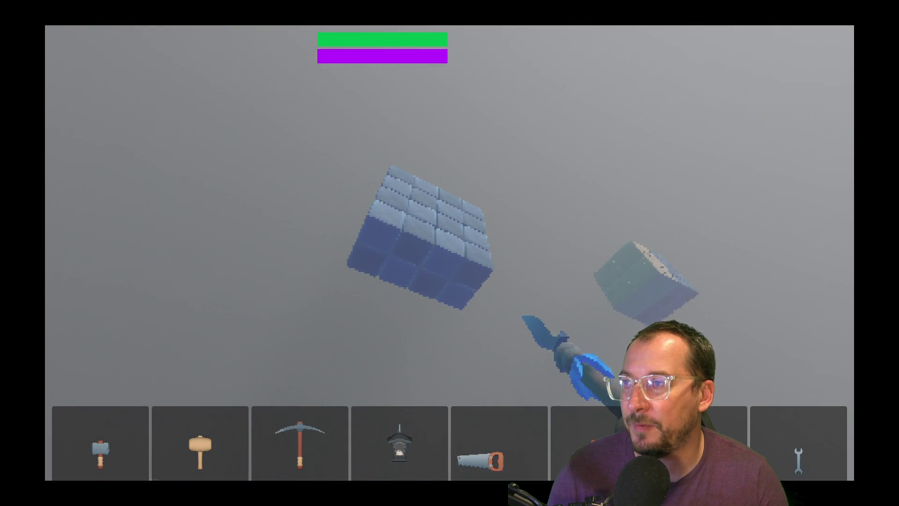
click(450, 252)
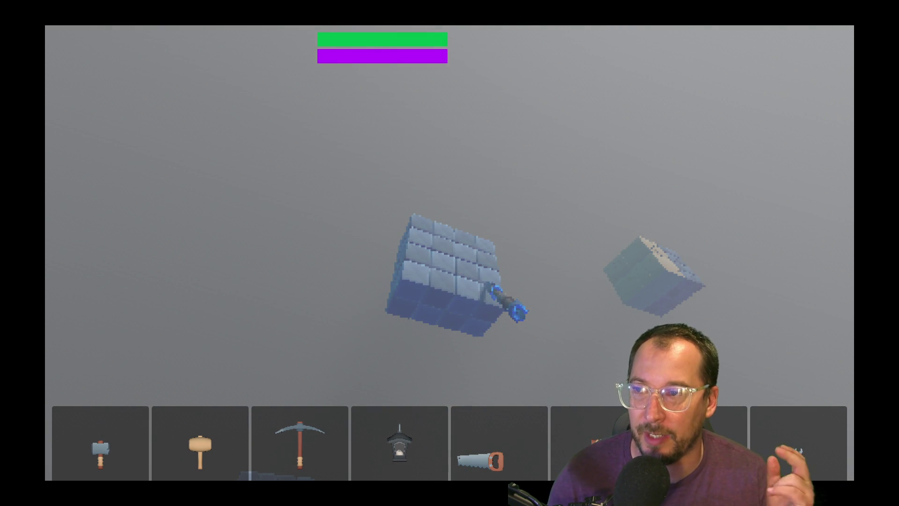
click(449, 253)
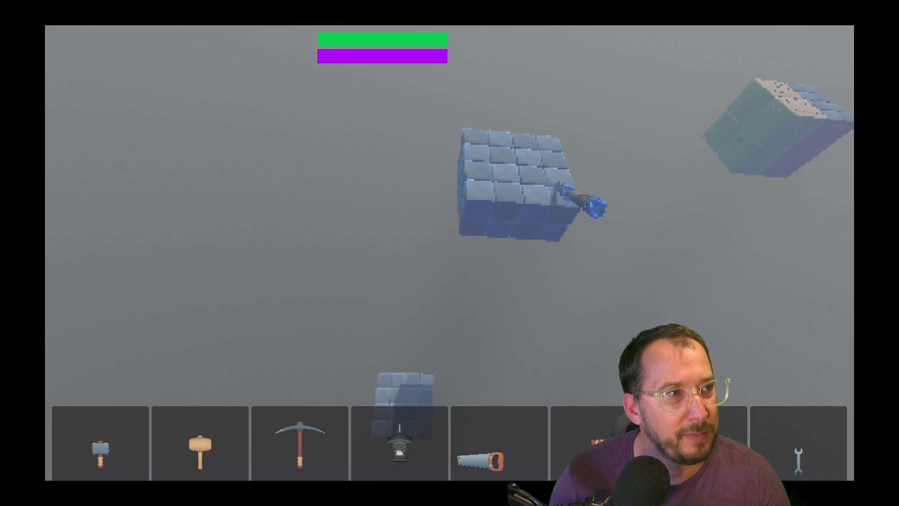
click(449, 253)
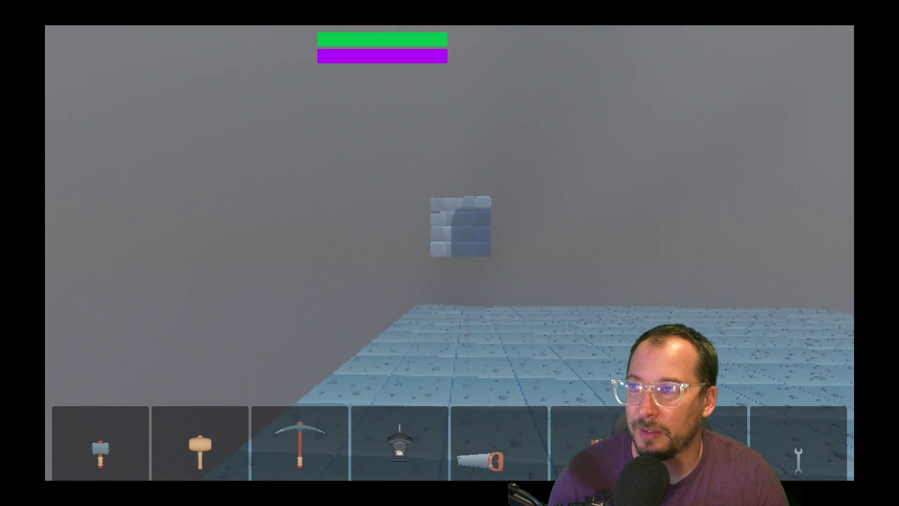
click(450, 253)
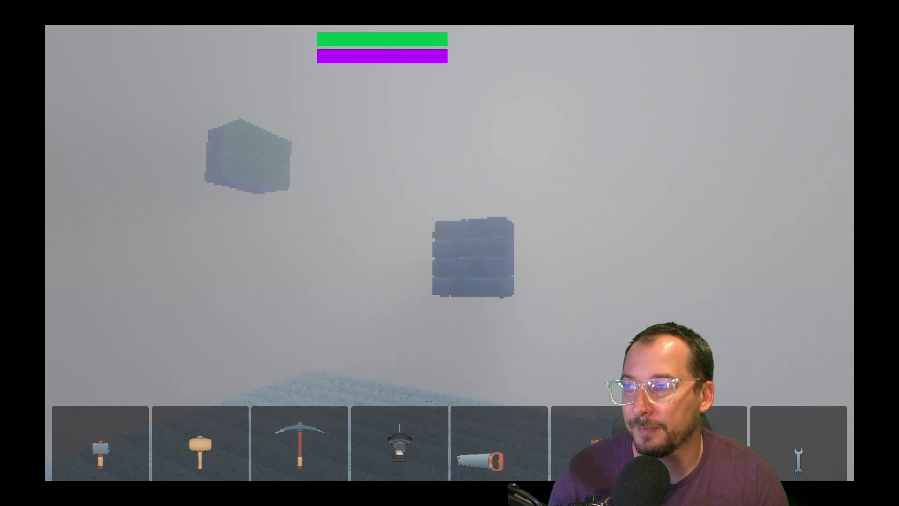
click(449, 252)
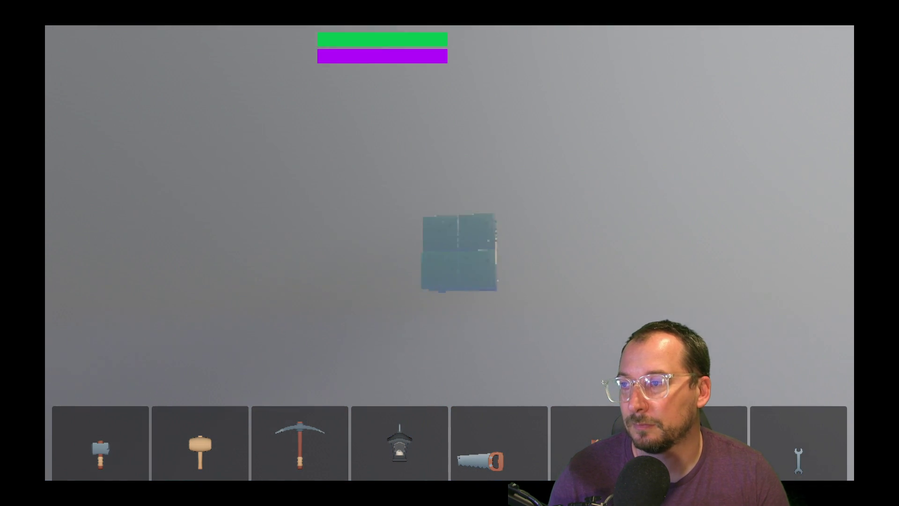
click(449, 252)
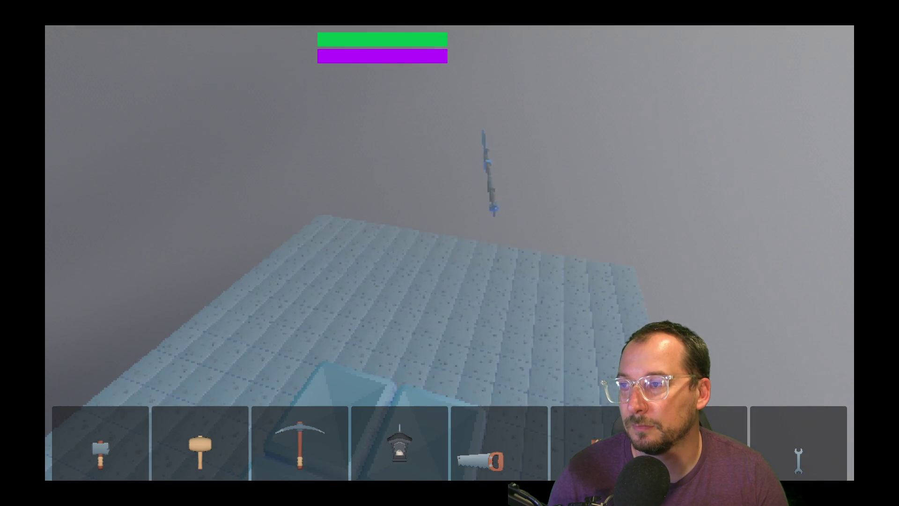
key(super+1)
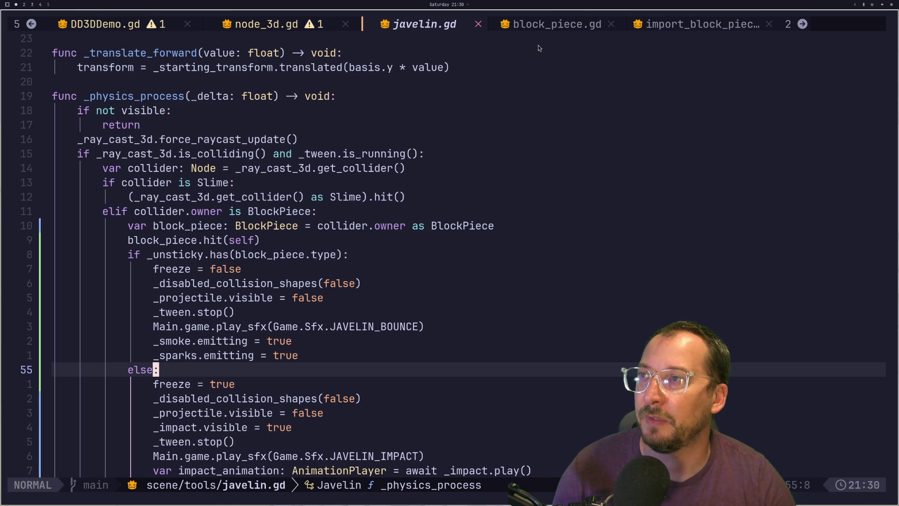
Close the node_3d.gd, DD3DDemo.gd and import_block_piece.gd buffers from the bufferline.
click(323, 31)
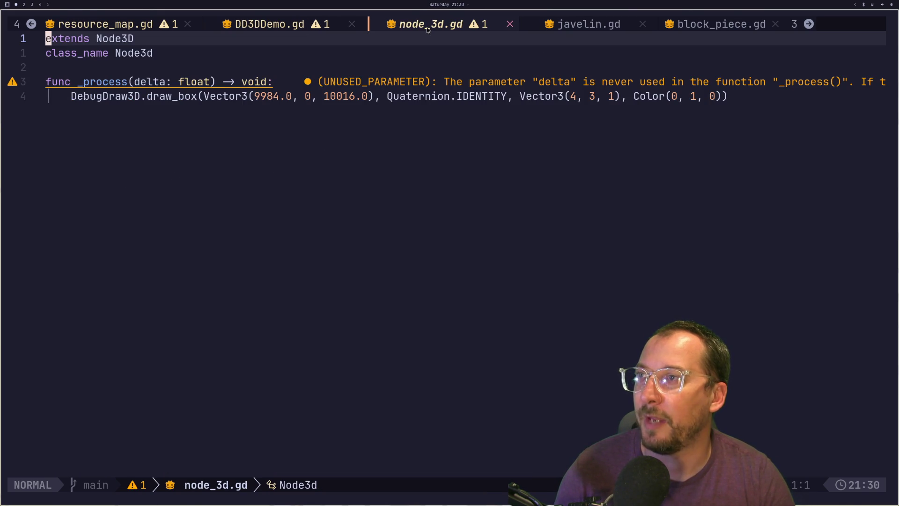
click(510, 24)
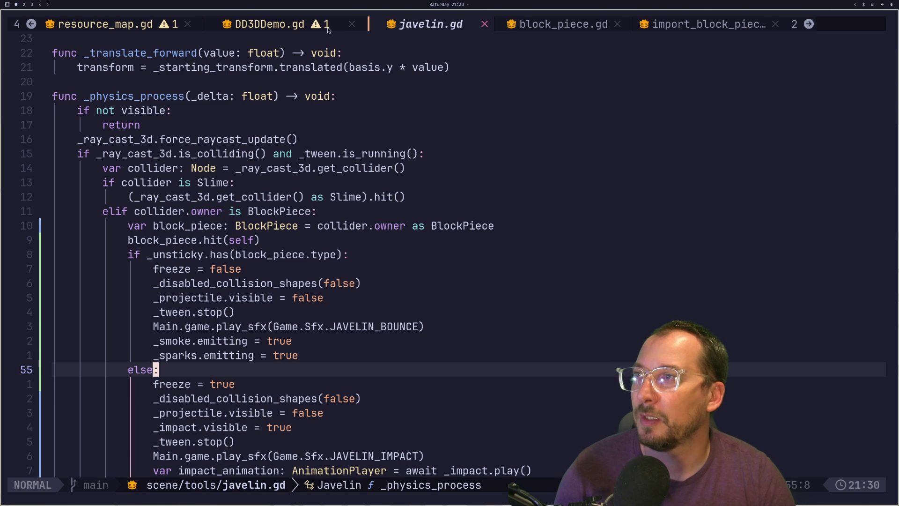
click(350, 28)
click(487, 26)
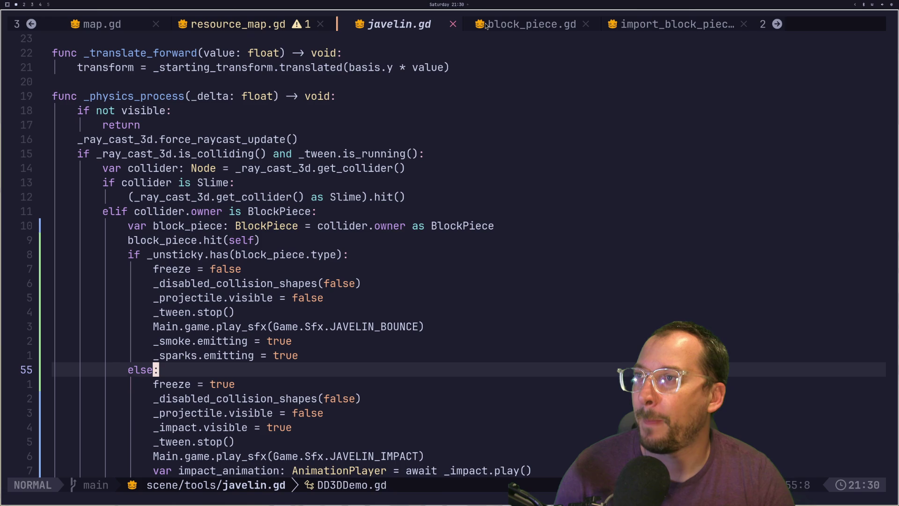
click(752, 25)
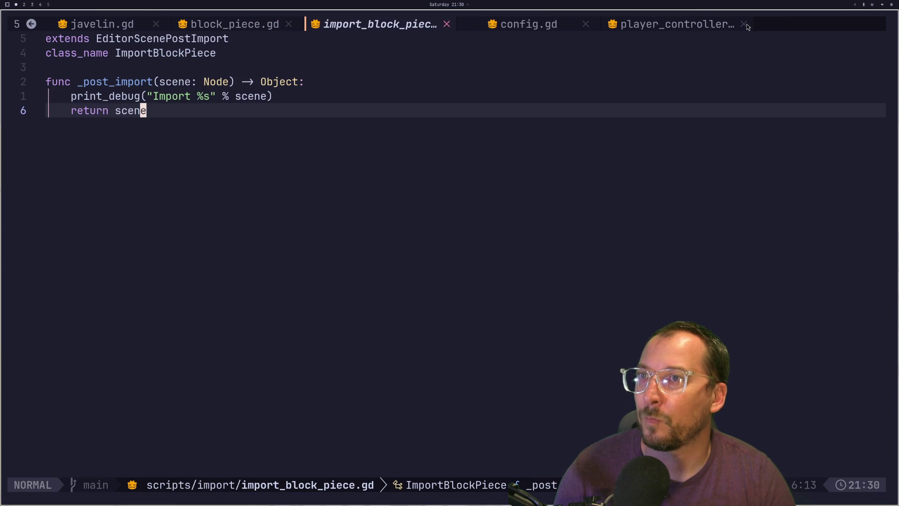
click(446, 25)
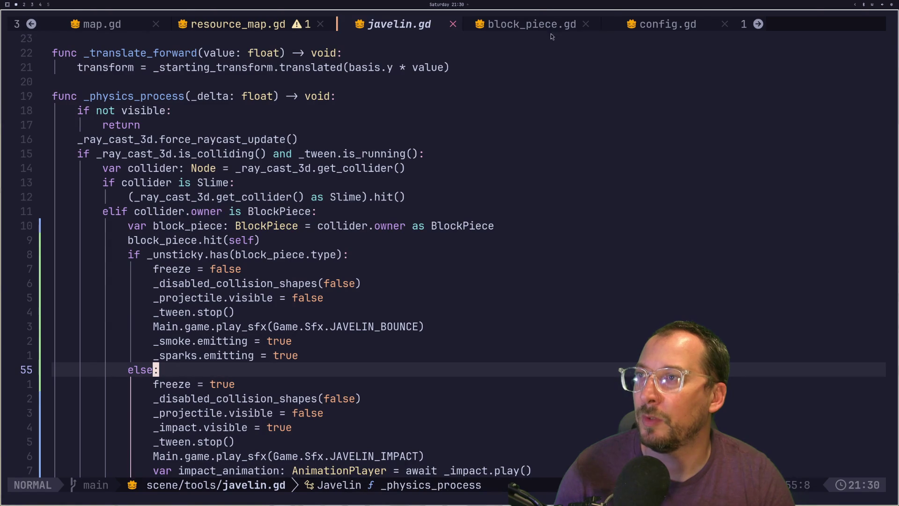
click(666, 25)
Open player_controller.gd and look over the SHOVEL case in set_item with its javelin visibility lines.
click(686, 22)
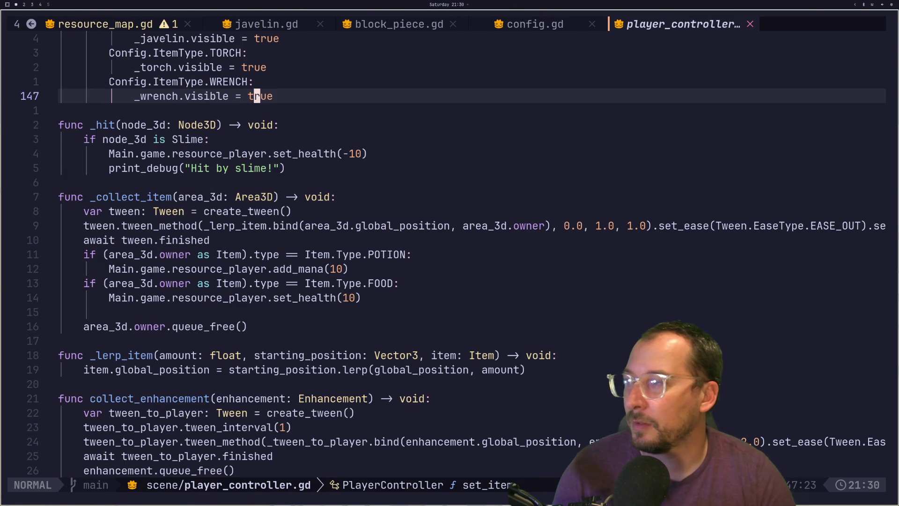
key(j)
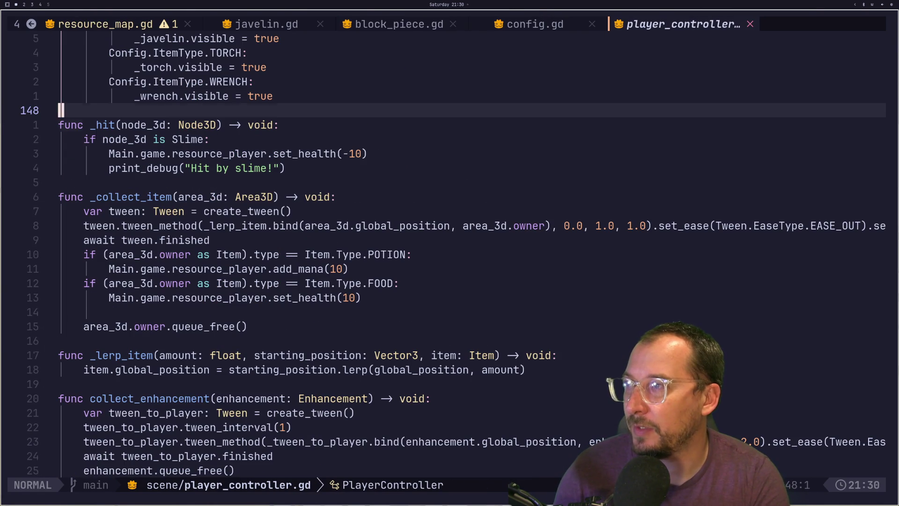
click(312, 269)
key(ctrl+o)
key(ctrl+o)
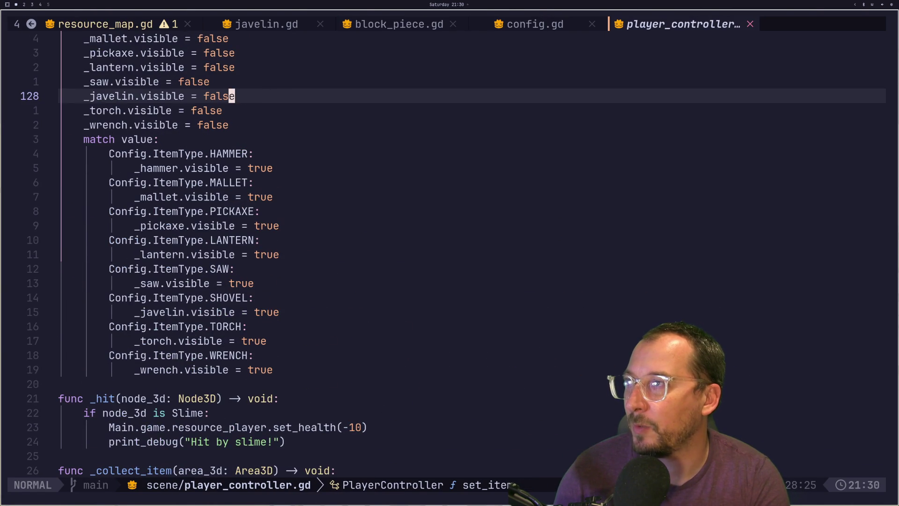
key(j)
click(257, 341)
key(j)
key(j)
key(j)
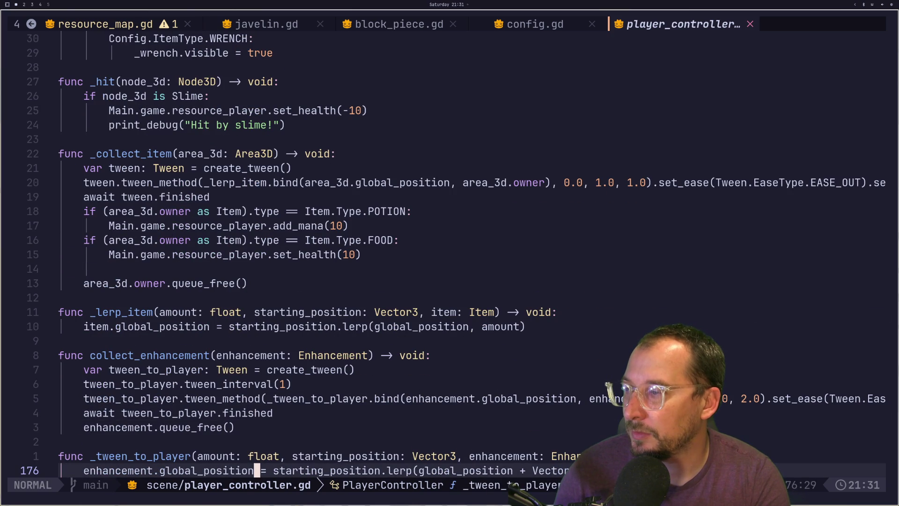
Move up to the SHOVEL branch of _input and its secondary_action javelin throw code.
key(k)
key(k)
key(k)
key(k)
key(k)
key(k)
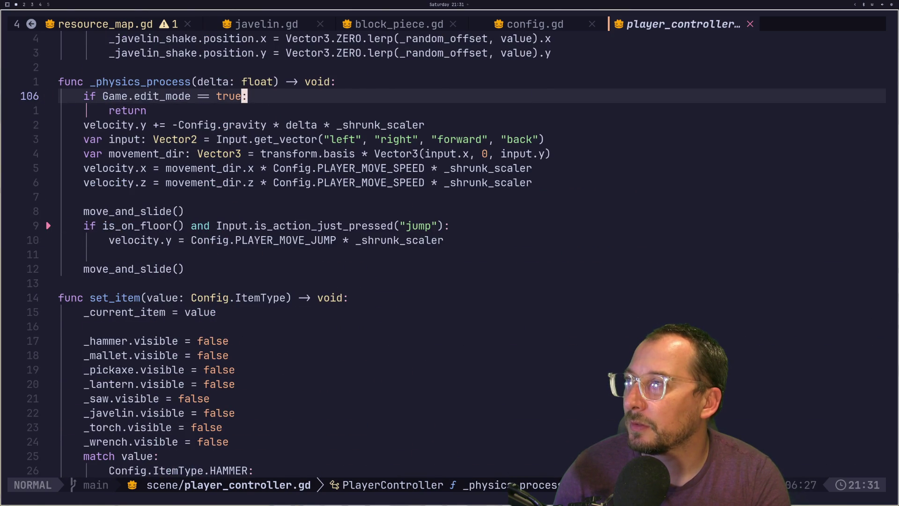
key(k)
key(k)
key(k)
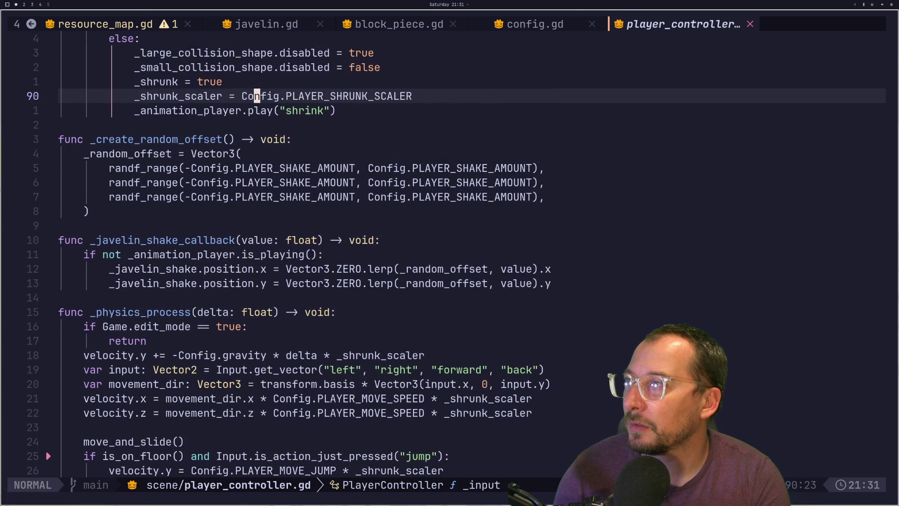
key(k)
key(k)
key(k)
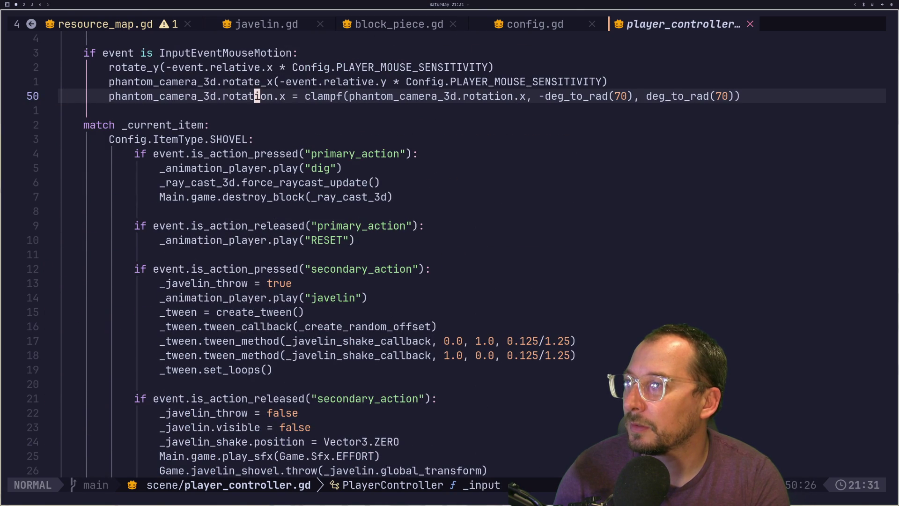
key(j)
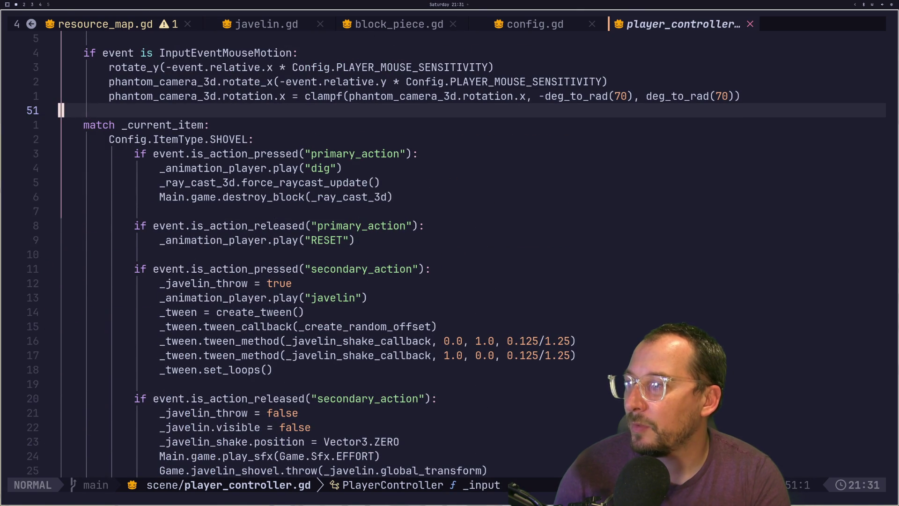
key(j)
key(j)
key(j)
key(j)
key(j)
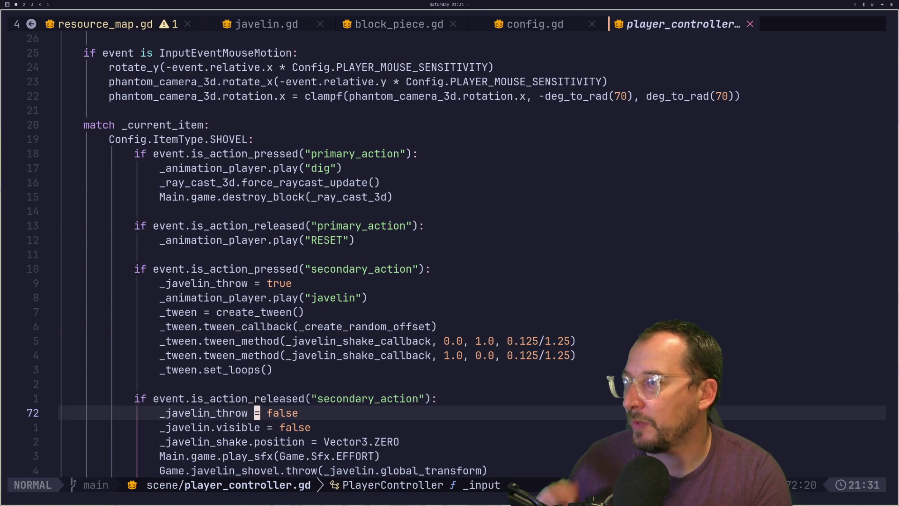
key(j)
key(j)
key(j)
key(k)
key(k)
key(k)
key(l)
key(k)
key(k)
key(k)
key(k)
key(k)
key(k)
key(j)
key(j)
key(j)
key(j)
key(j)
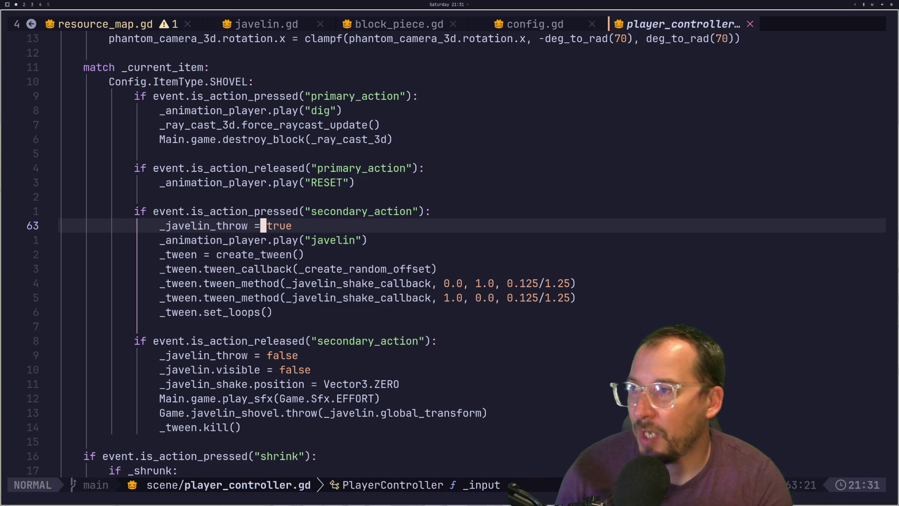
Browse the shake tween and javelin release lines in the input handler.
key(j)
key(j)
key(j)
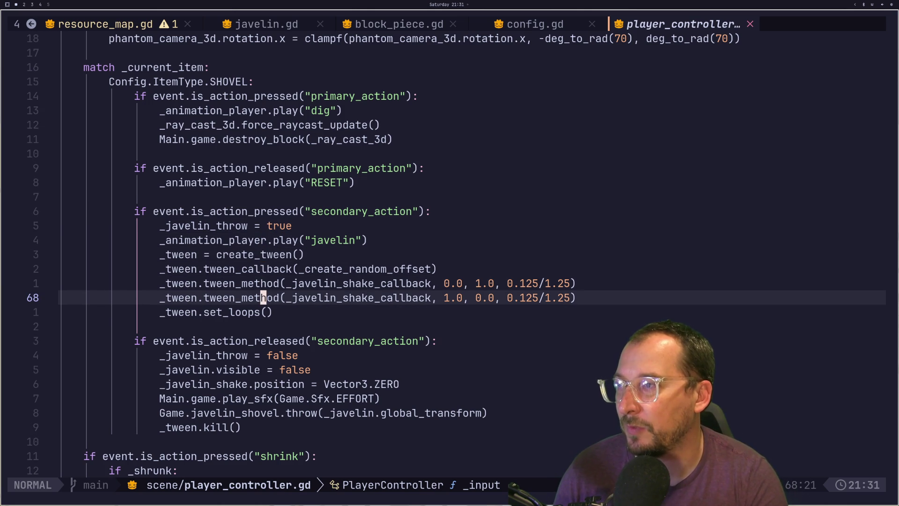
key(h)
key(h)
key(h)
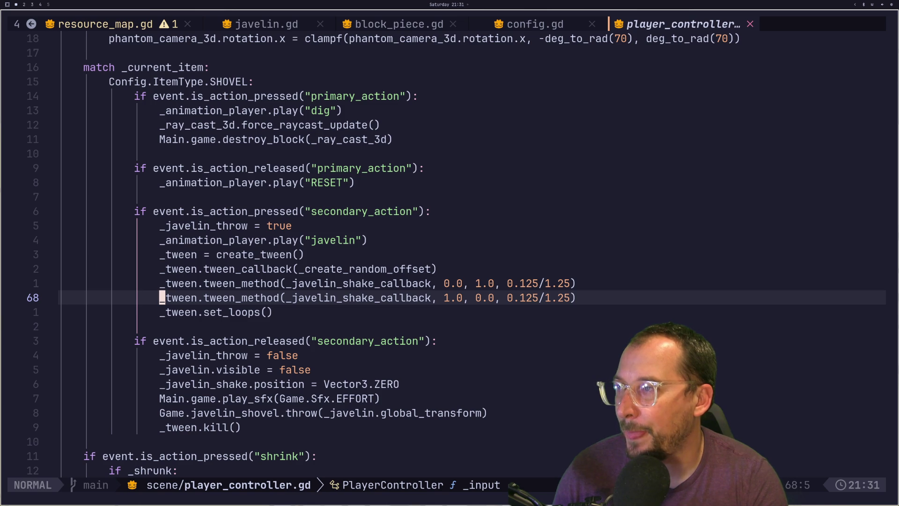
key(j)
key(j)
key(j)
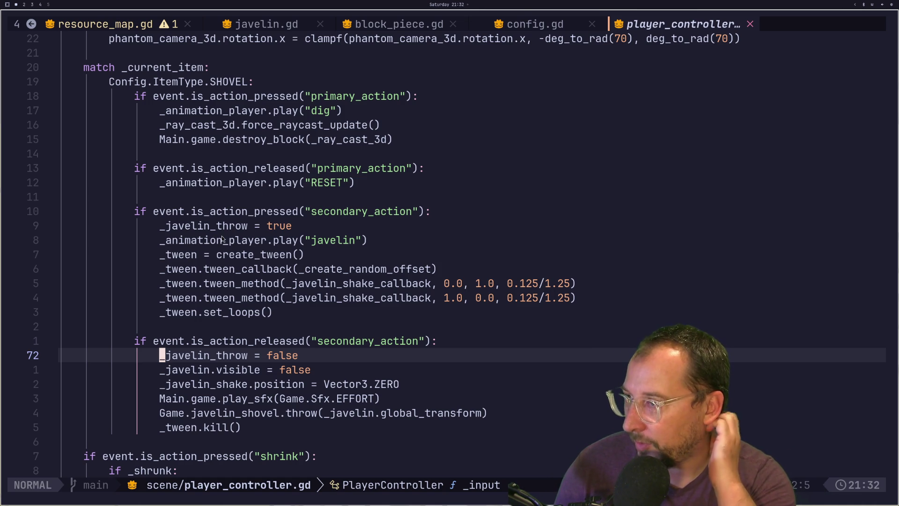
key(j)
key(j)
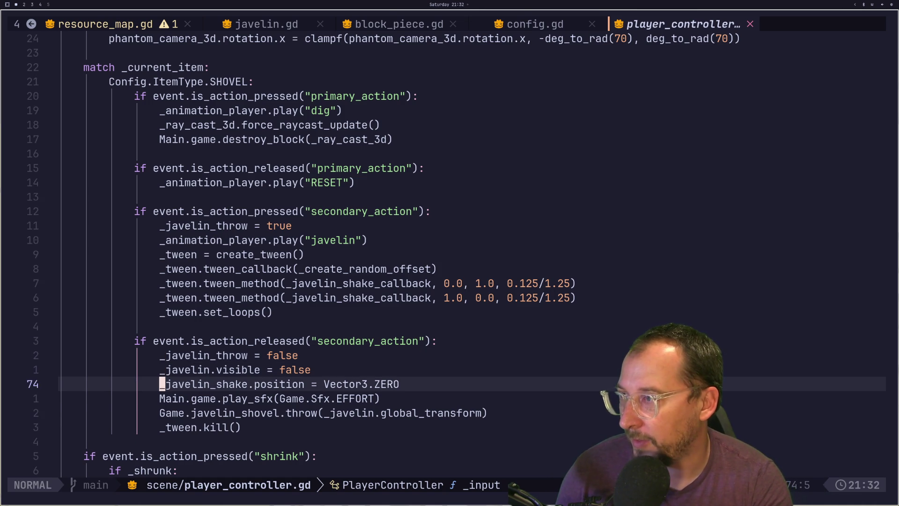
key(k)
key(k)
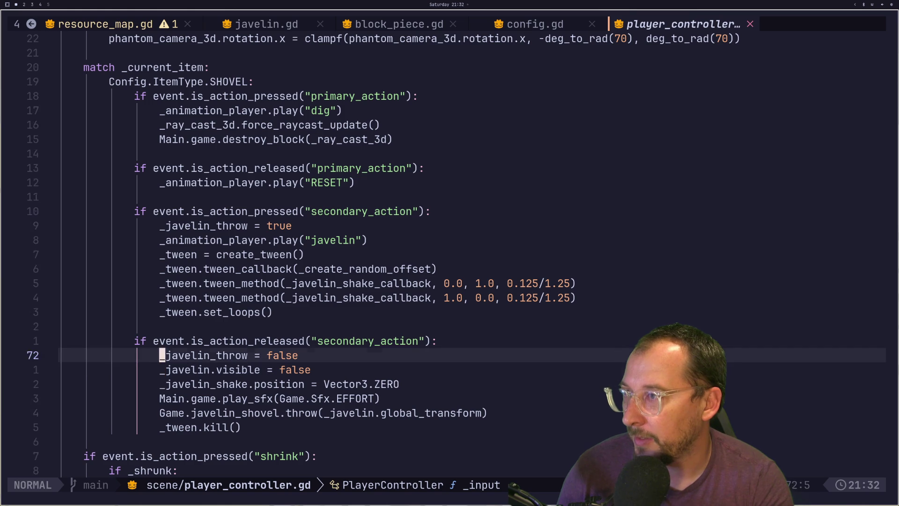
key(k)
key(k)
key(j)
key(k)
key(k)
key(k)
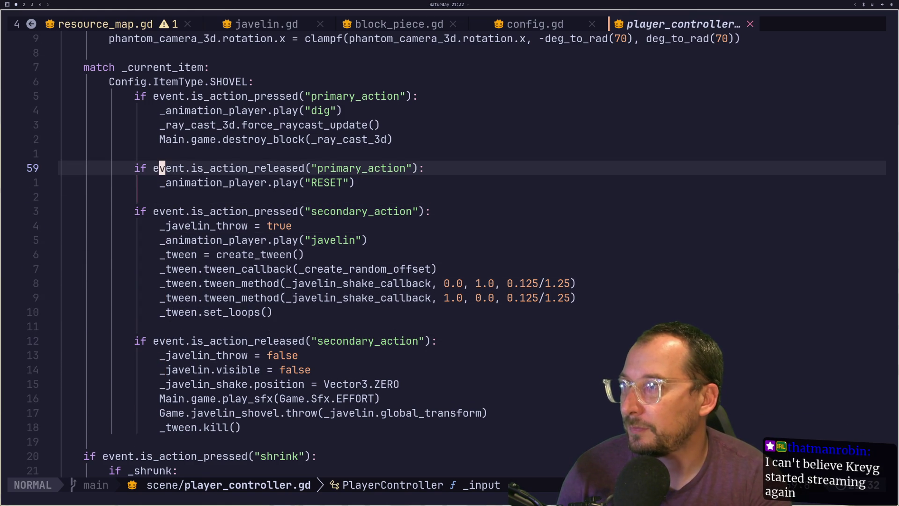
Go to the primary_action press check, undo an accidental paste, and open a new line below it.
key(k)
key(k)
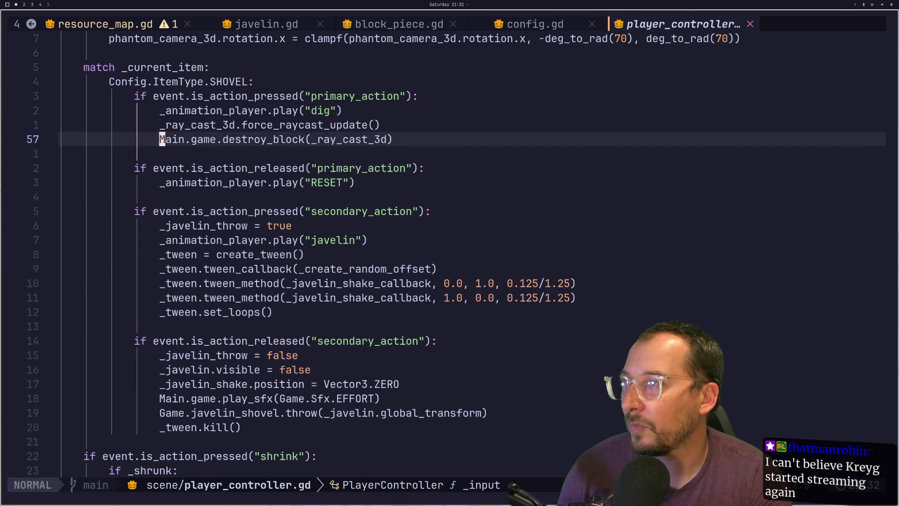
key(j)
key(j)
key(j)
key(k)
key(k)
key(k)
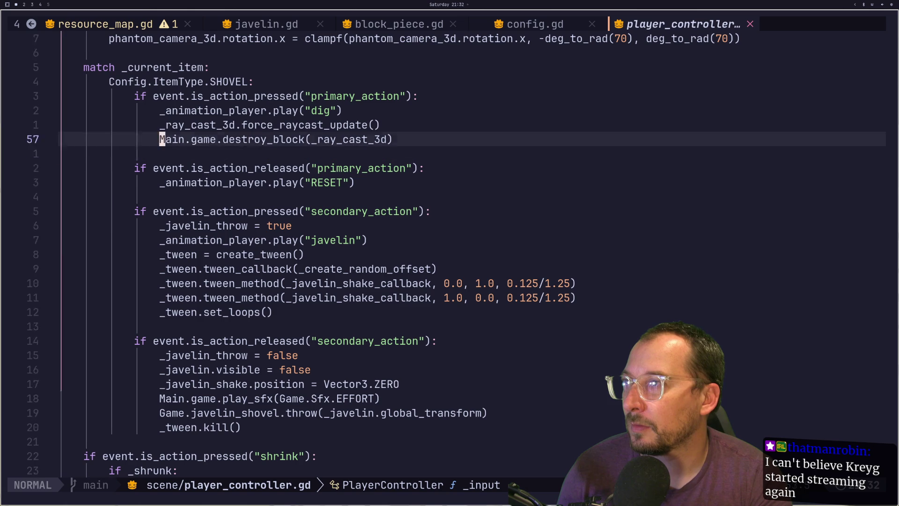
key(j)
key(j)
key(j)
key(k)
key(k)
key(k)
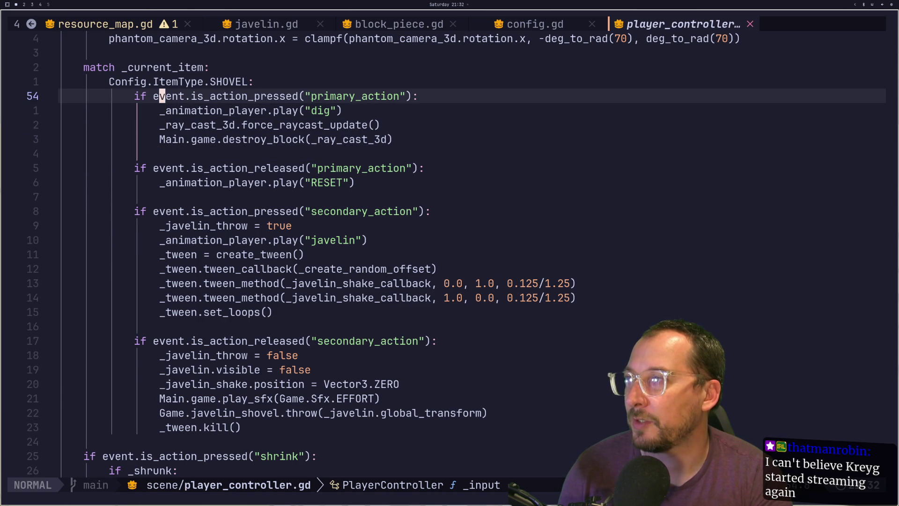
key(p)
key(u)
key(i)
key(Escape)
key(o)
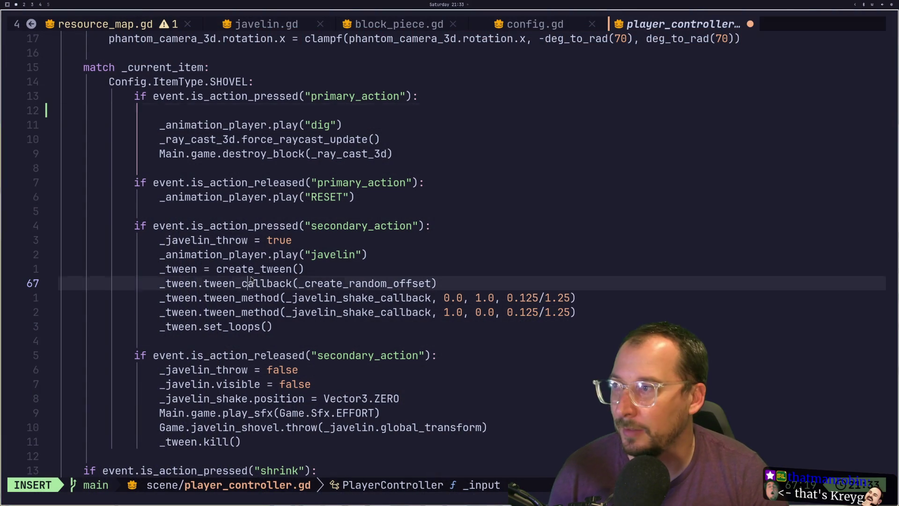
Refocus the editor and leave a single tab-indented blank line in the dig branch.
click(247, 284)
key(Escape)
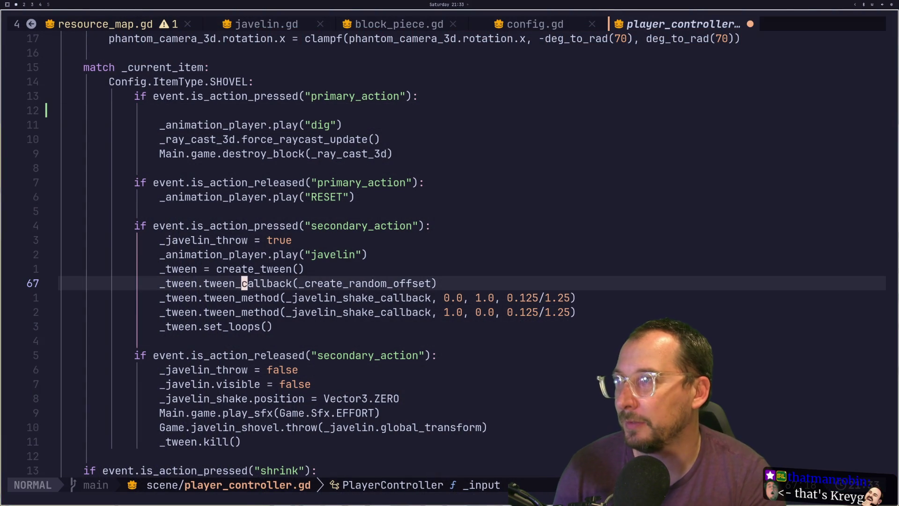
key(k)
key(k)
key(k)
key(k)
key(k)
key(k)
key(o)
key(BackSpace)
key(BackSpace)
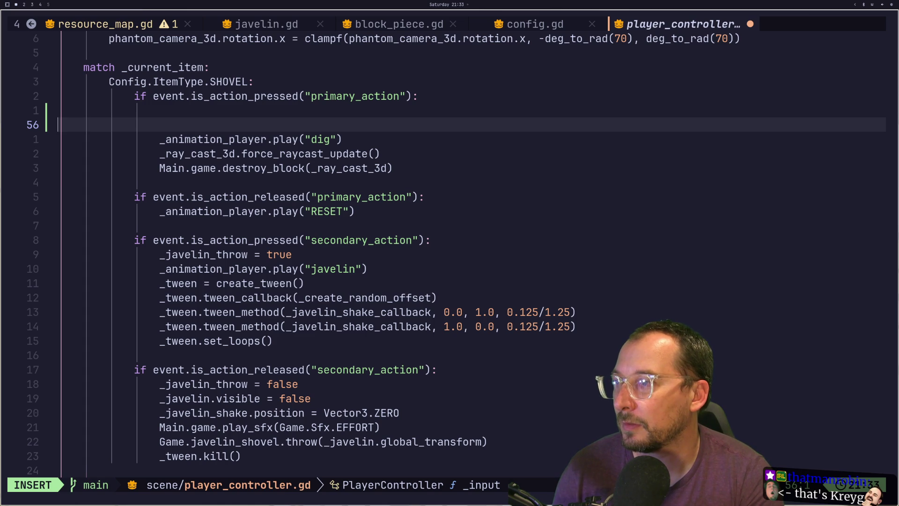
key(BackSpace)
key(Tab)
key(Tab)
key(Tab)
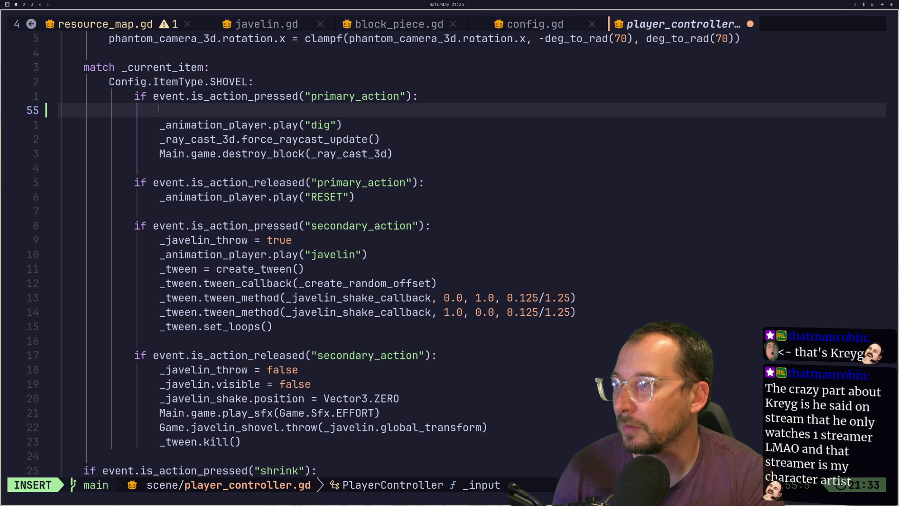
Type the guard 'if _javelin_throw' using completion and insert 'not' after if.
text(i)
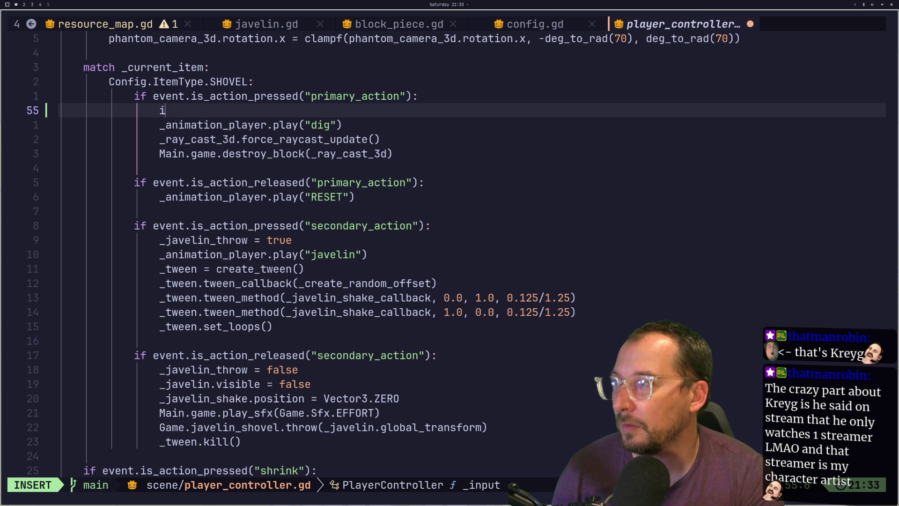
text(f _j)
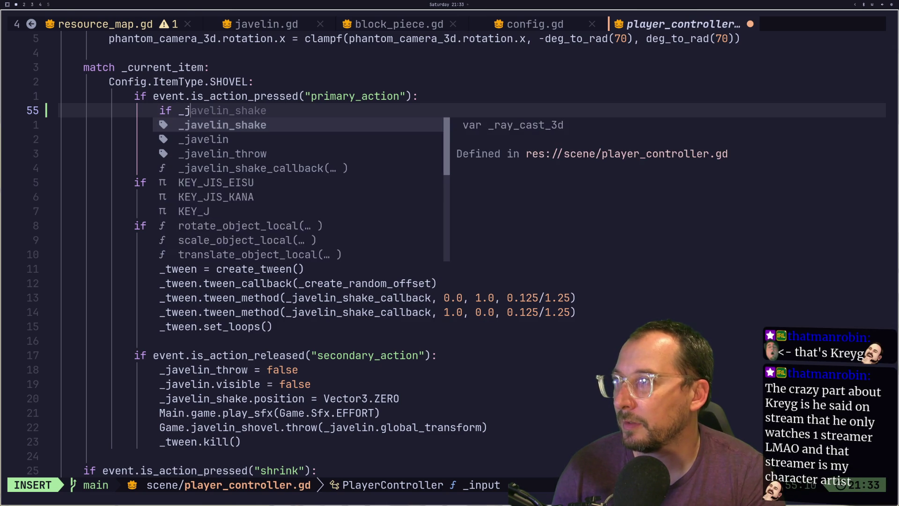
key(Down)
key(Down)
key(ctrl+y)
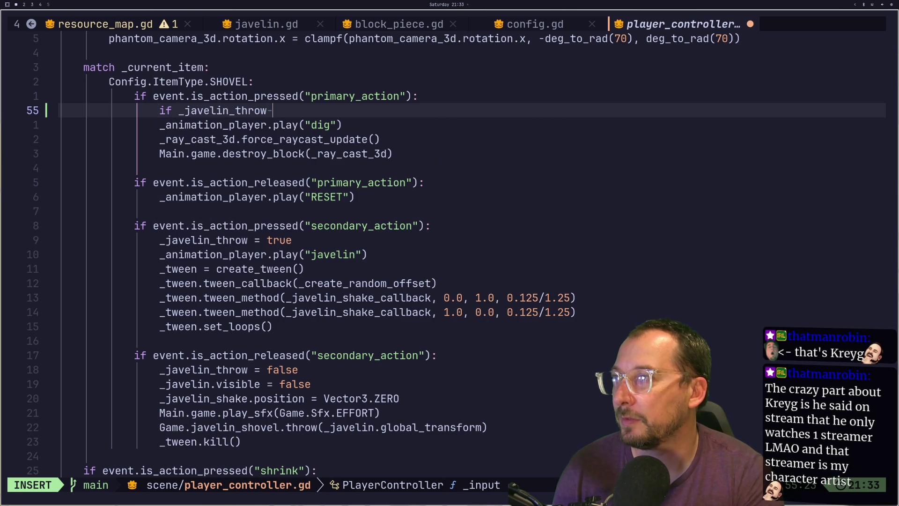
key(Escape)
key(b)
key(h)
key(h)
text(a)
text(not)
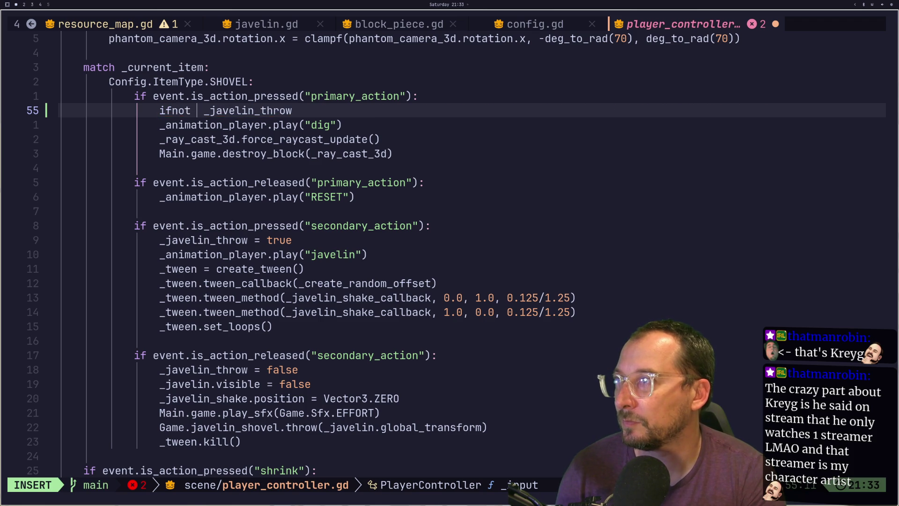
key(Left)
key(Left)
key(Left)
Clean up stray characters around 'not' and close the accidentally opened help pane.
key(Escape)
key(l)
key(w)
key(h)
key(h)
key(h)
key(i)
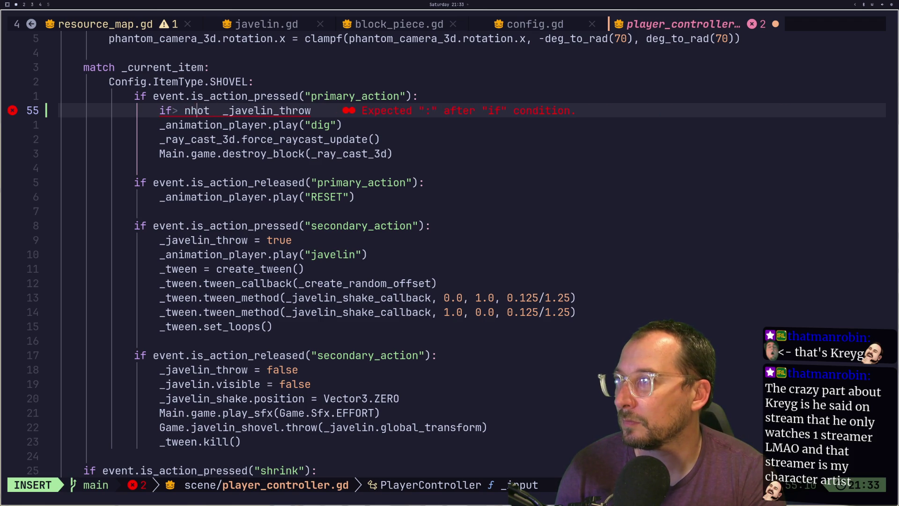
key(Left)
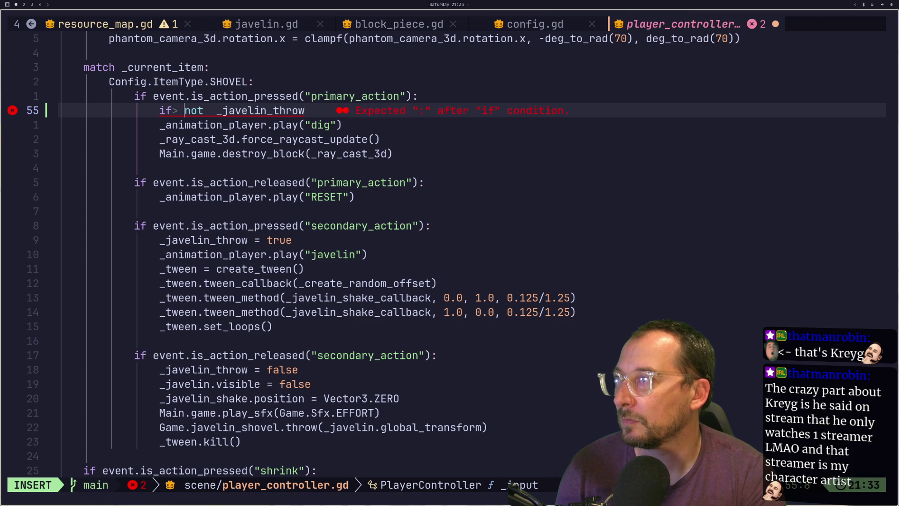
key(F1)
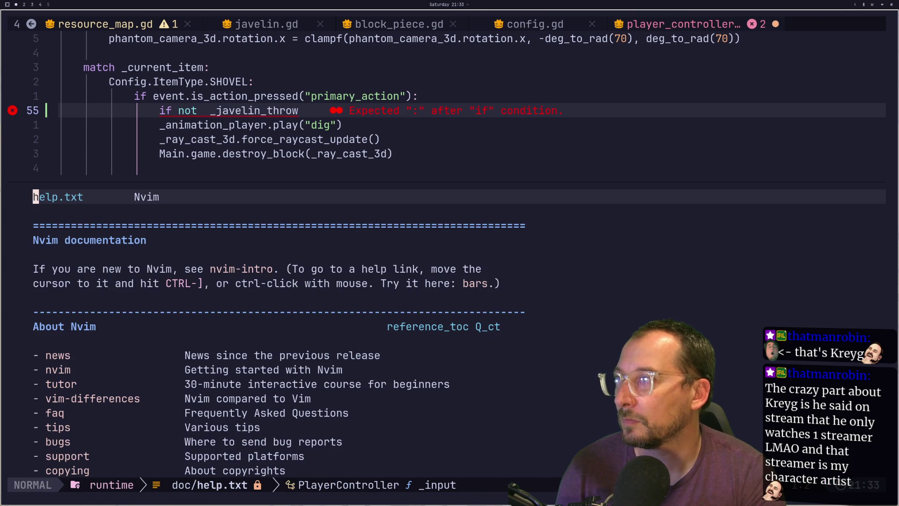
key(q)
key(l)
key(l)
key(a)
key(Delete)
key(Delete)
key(Escape)
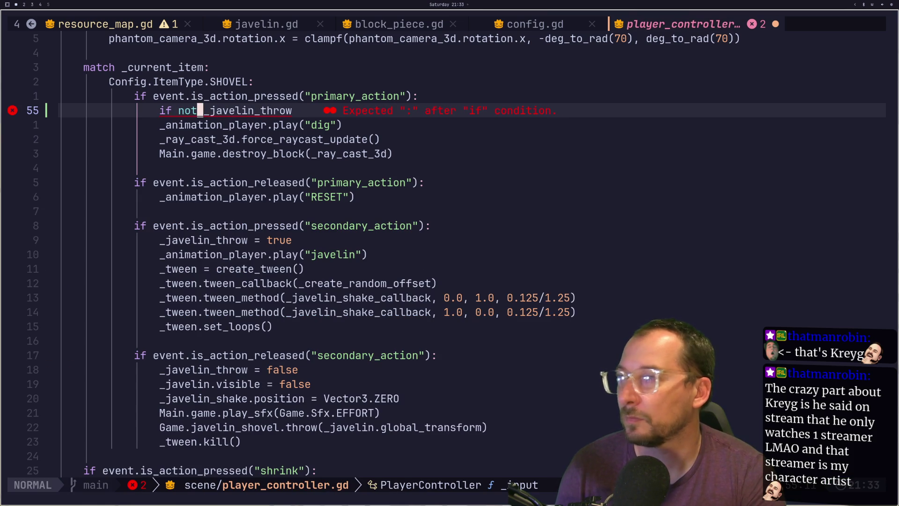
key(super+4)
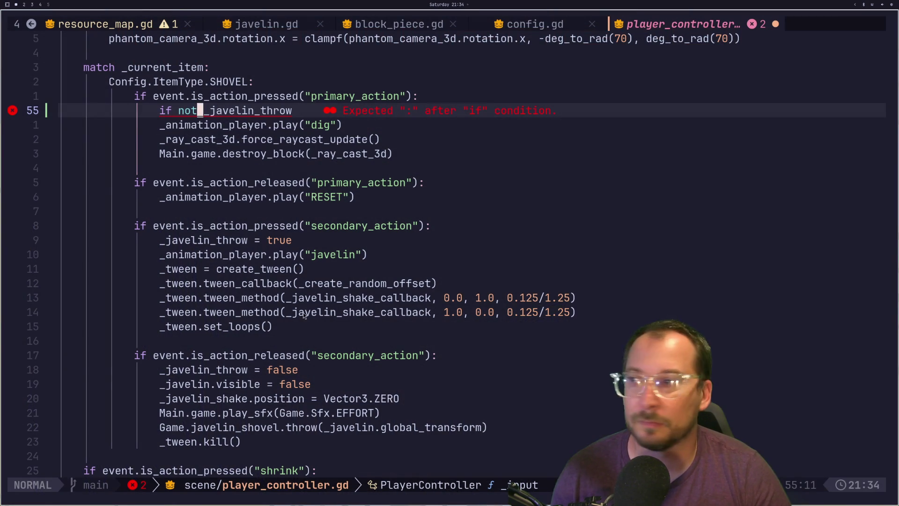
Add the guard's colon and write 'var tween = create_tween()' as its first line.
text(lA)
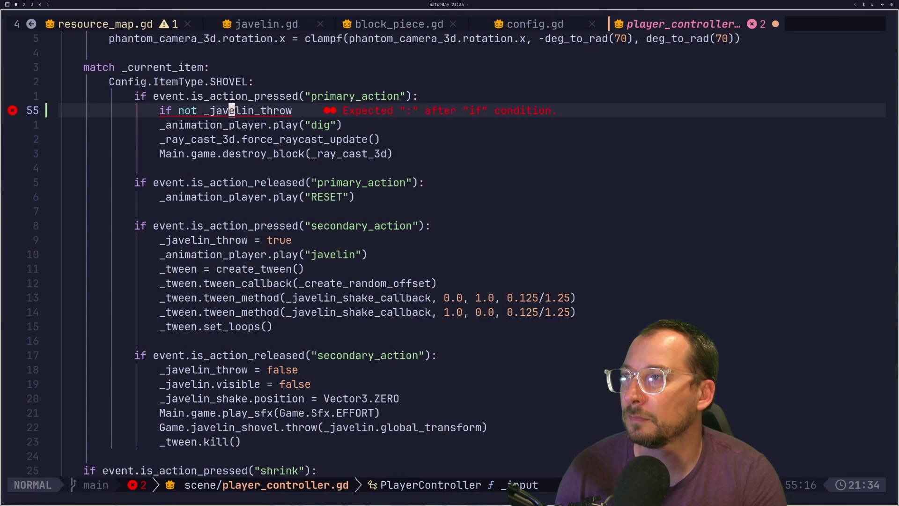
text(:)
key(Return)
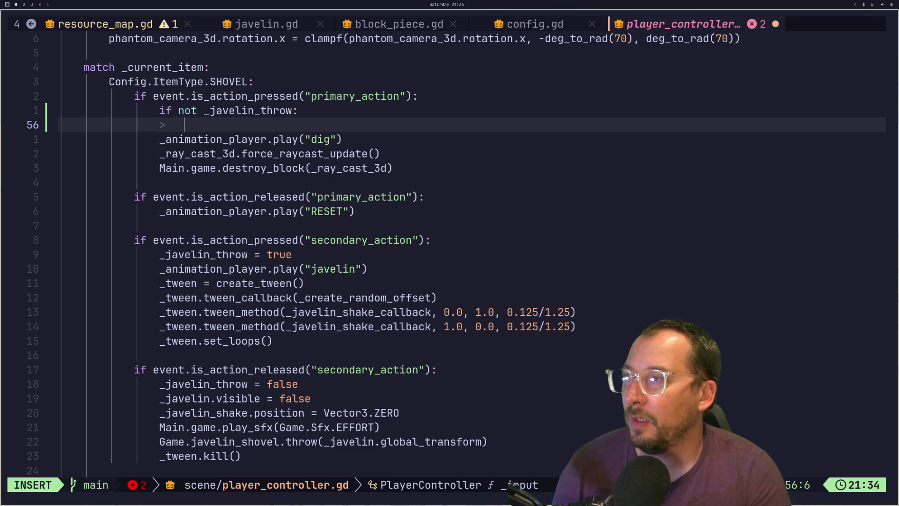
text(var twee)
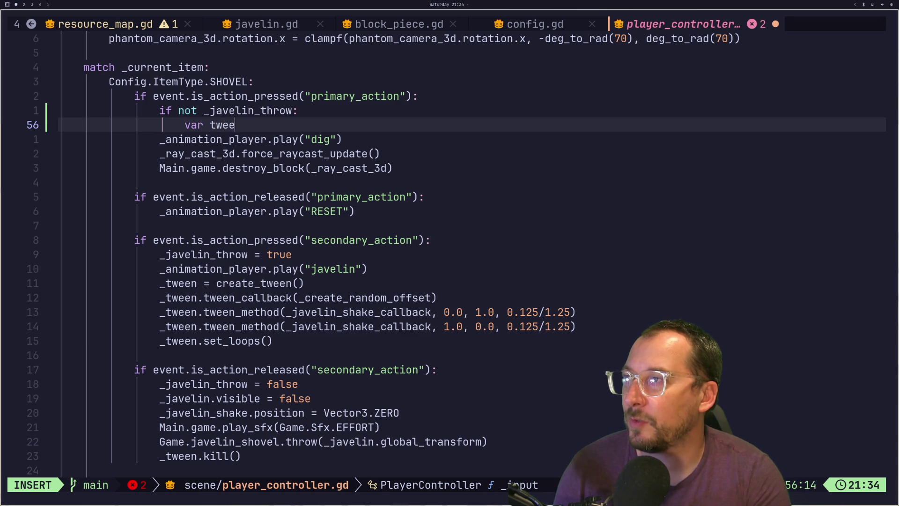
text(n = Twee)
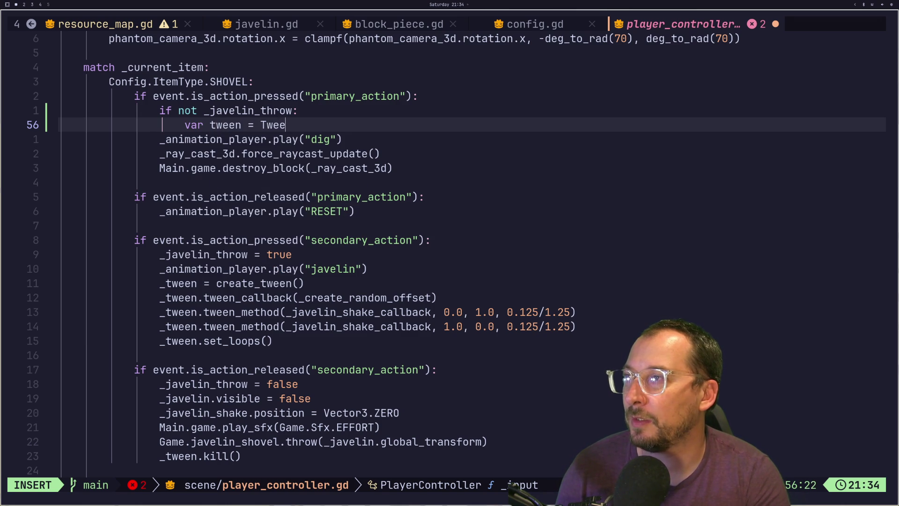
key(BackSpace)
key(BackSpace)
key(BackSpace)
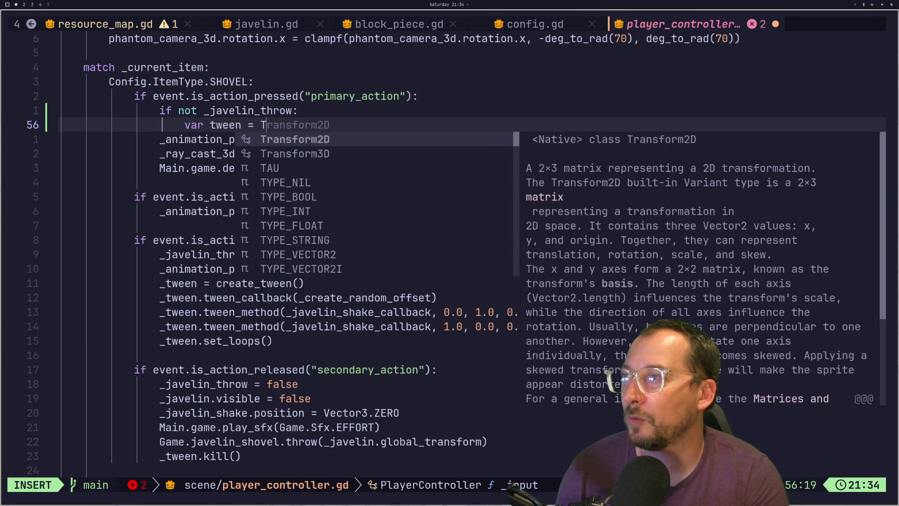
text(create_t)
key(Tab)
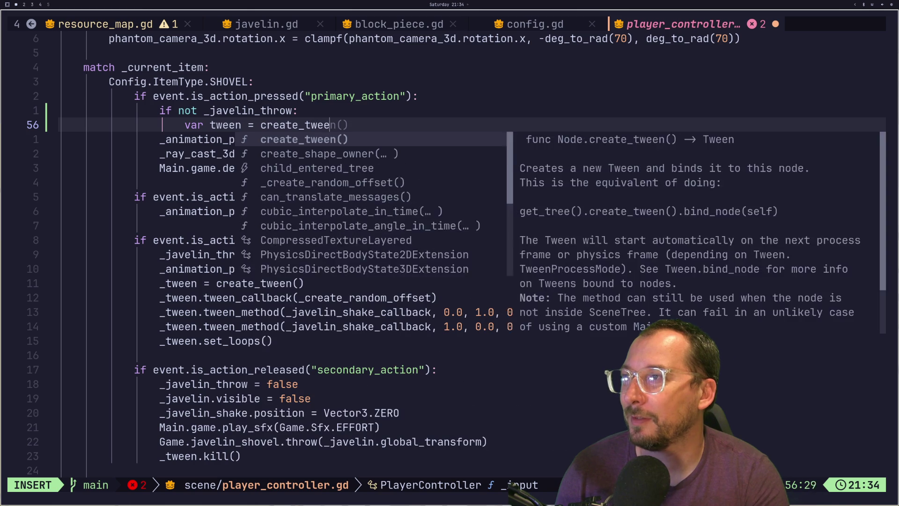
Start a 'tween' line below it and save player_controller.gd with :w.
key(Return)
text(tween)
key(Escape)
text(:w)
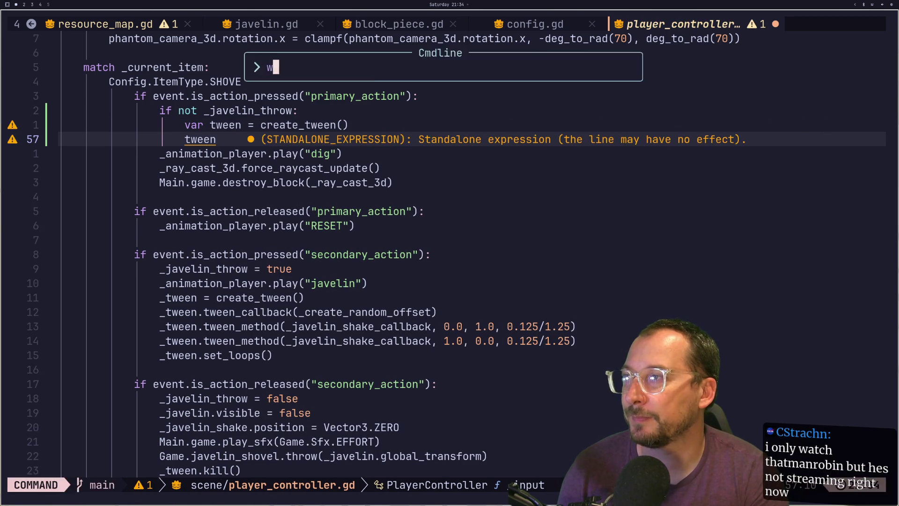
key(Return)
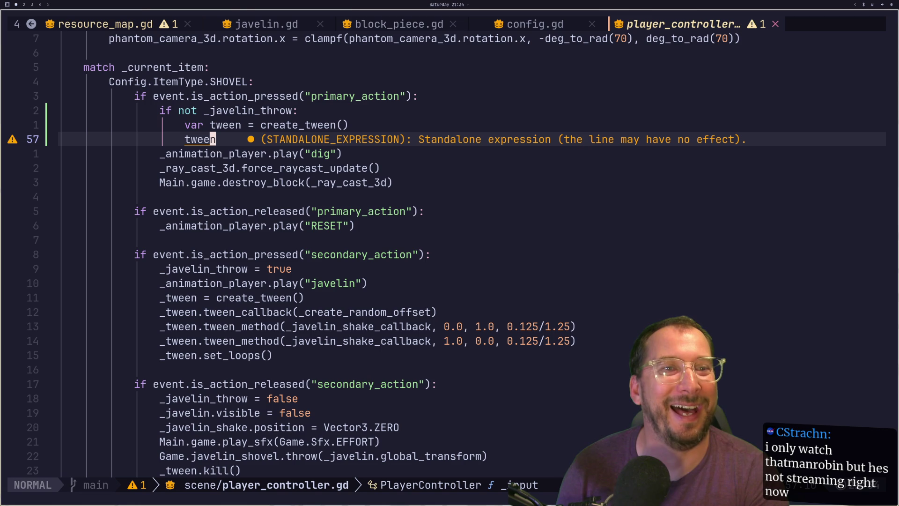
key(super+4)
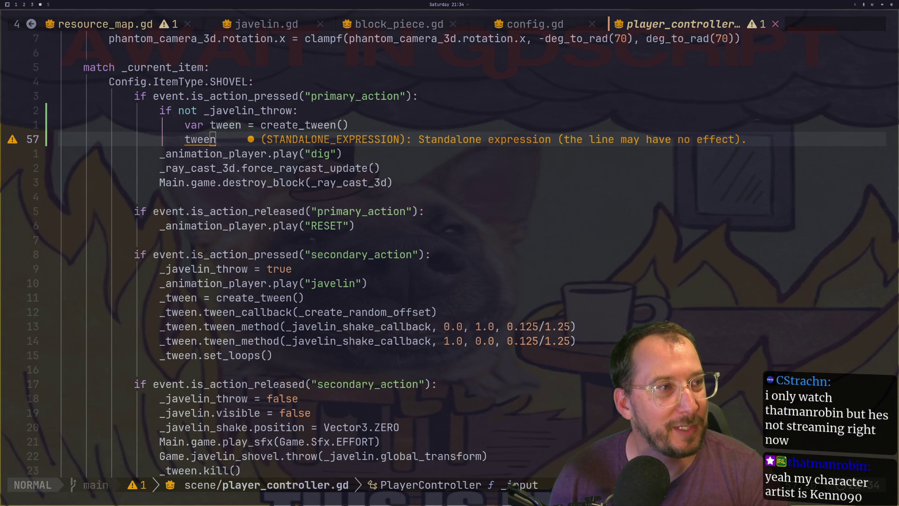
key(super+1)
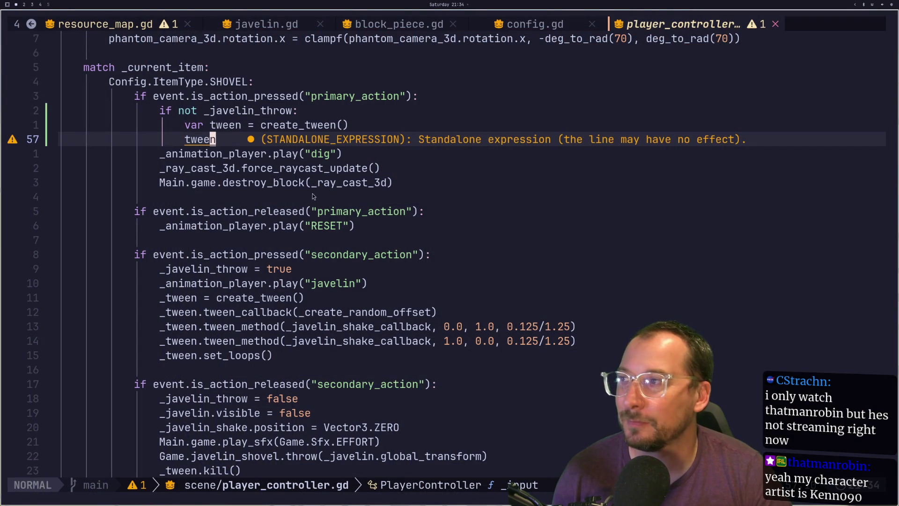
Open a blank unindented line after the shrink block, just above _create_random_offset.
key(j)
key(j)
key(j)
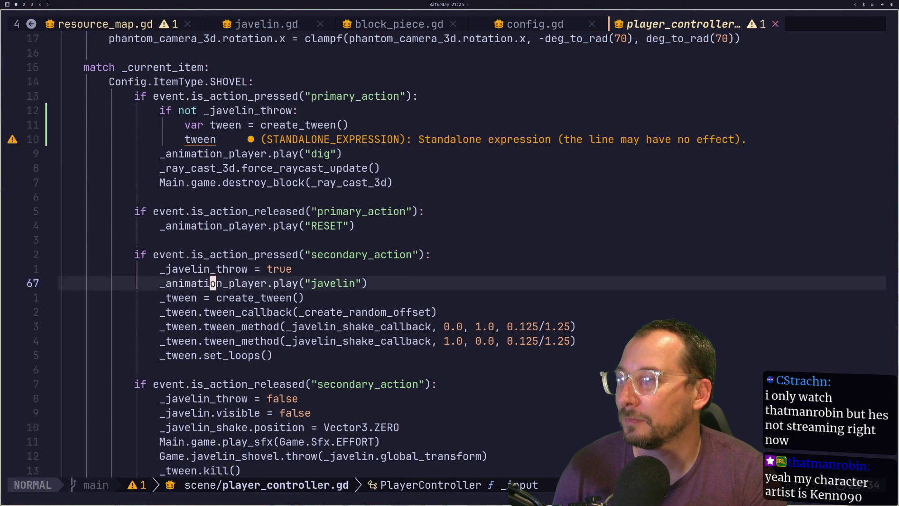
key(k)
key(k)
key(k)
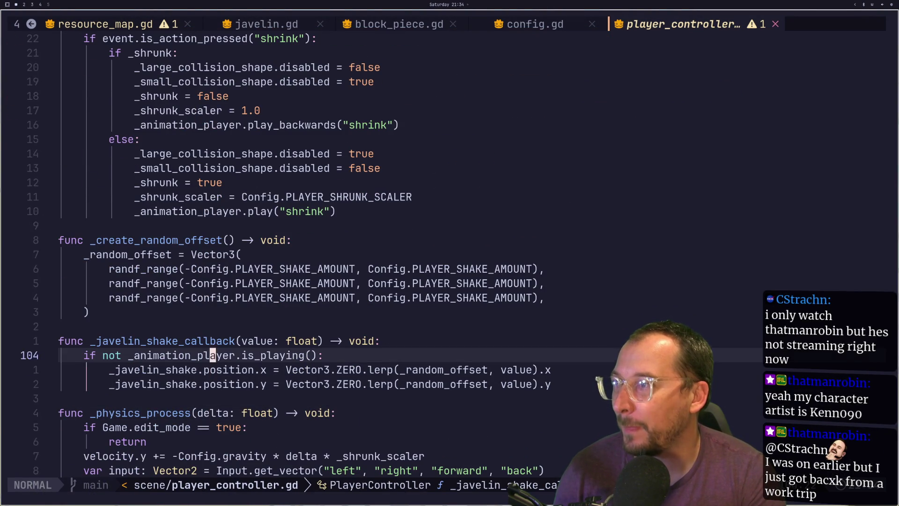
key(k)
key(k)
key(k)
key(o)
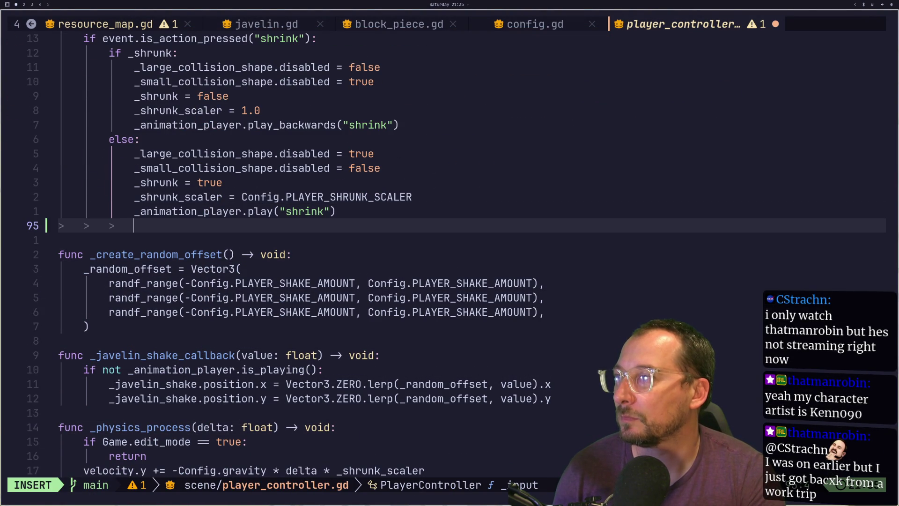
key(BackSpace)
key(BackSpace)
key(BackSpace)
key(Return)
Write the stub 'func _return_javelin(value: float) -> void:' with a pass body and save.
text(func )
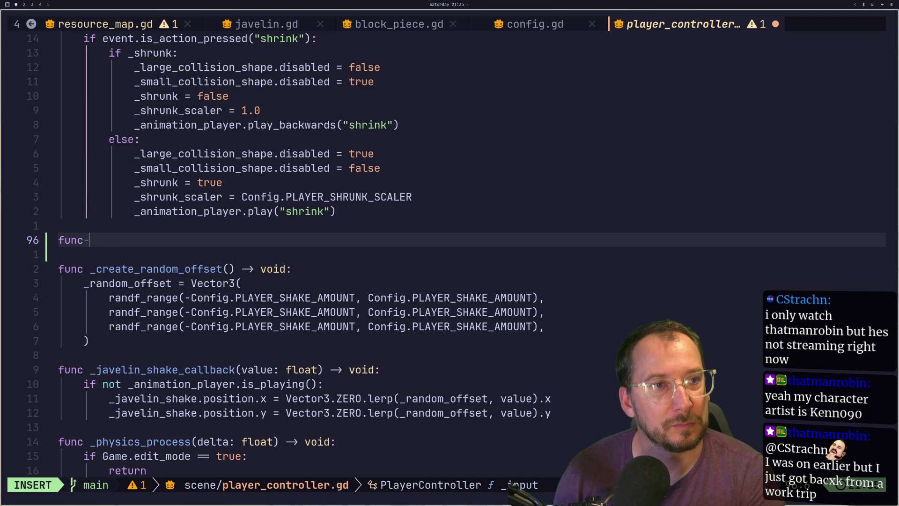
text(_)
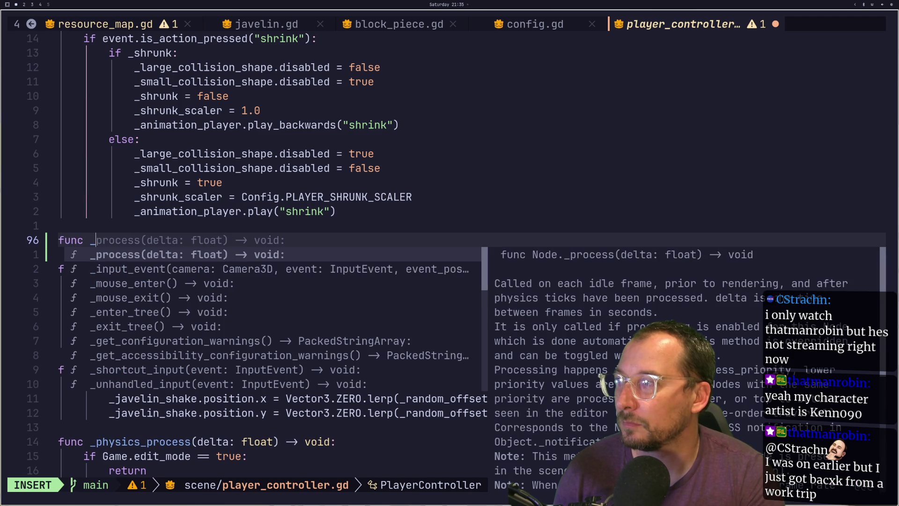
text(reteurn)
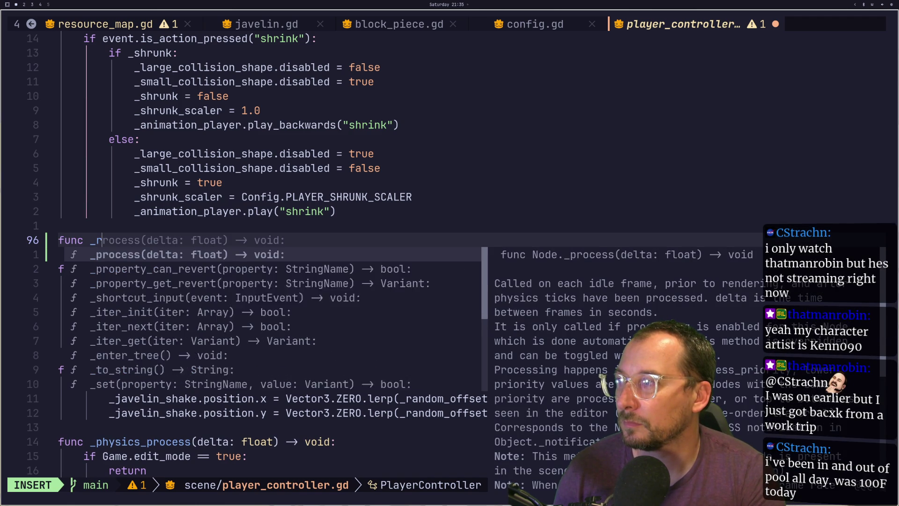
key(BackSpace)
key(BackSpace)
key(BackSpace)
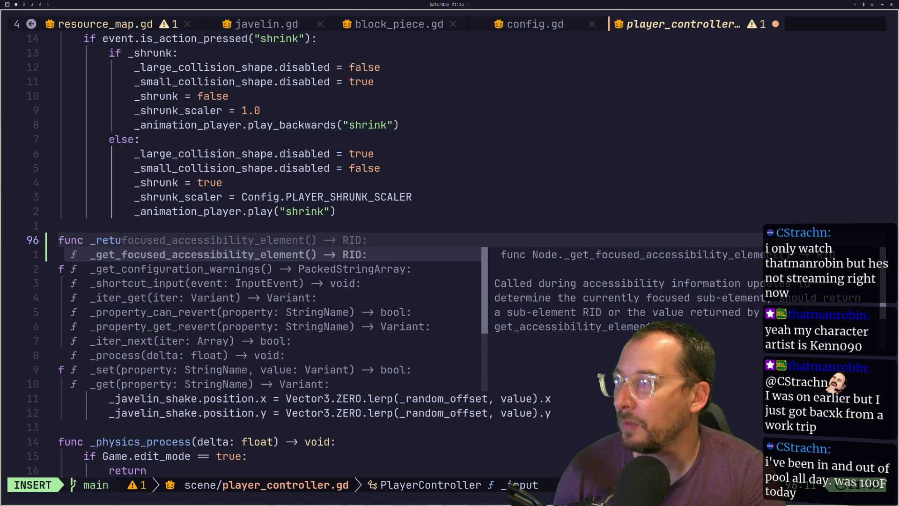
text(urn_j)
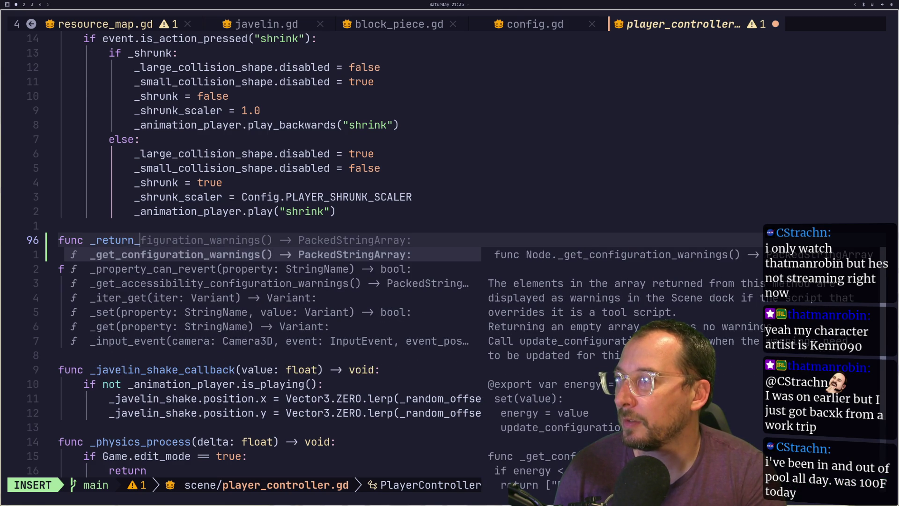
text(va)
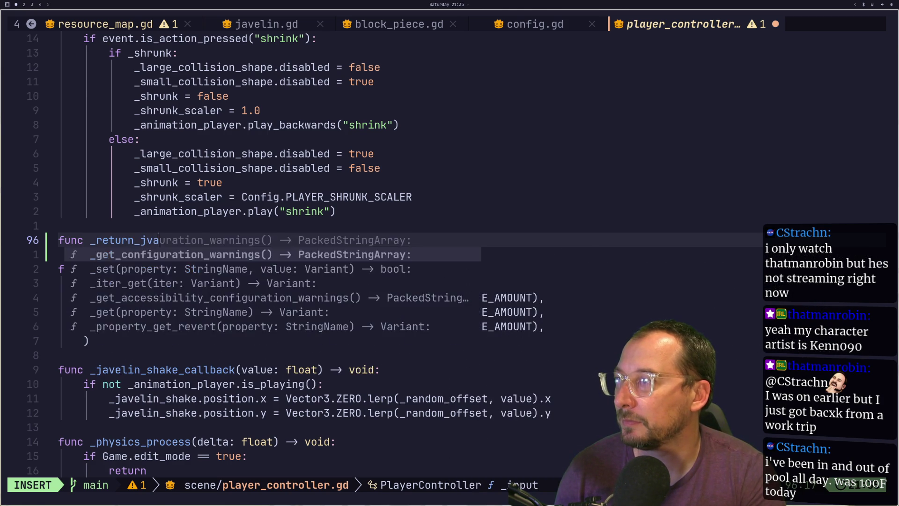
text(velin(value)
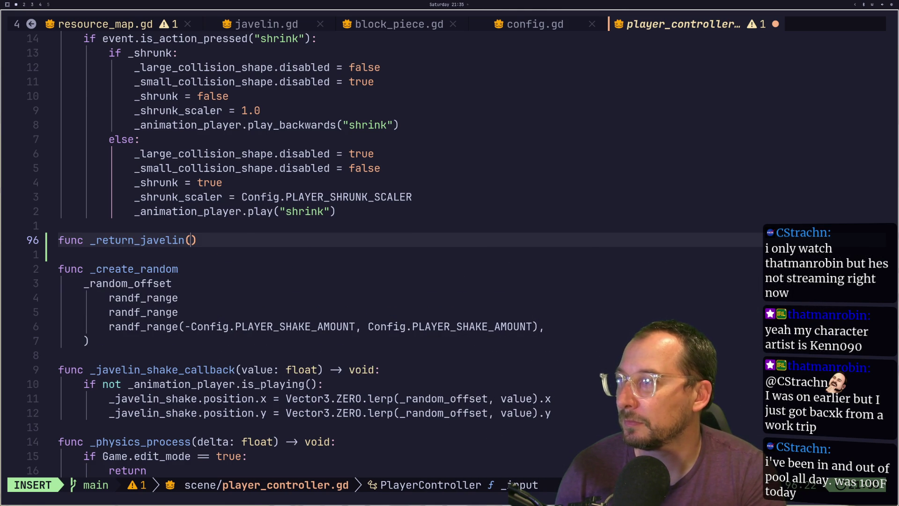
text(: float))
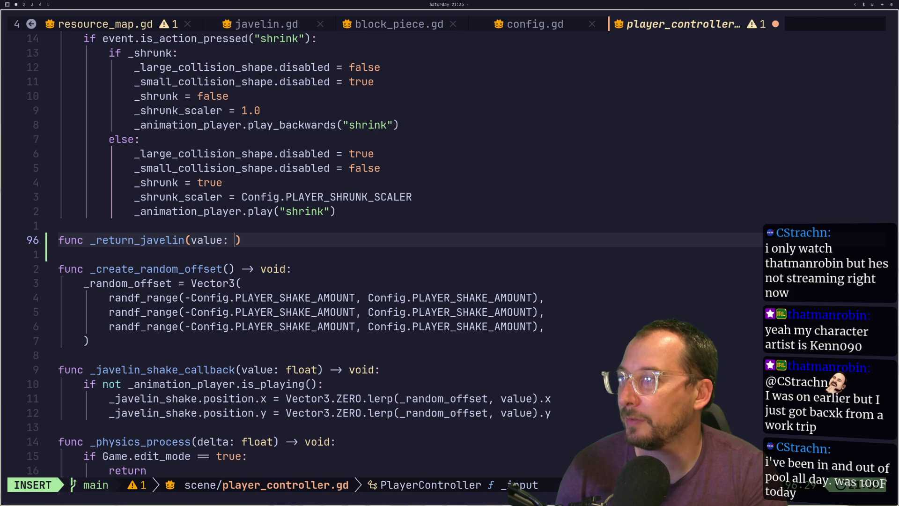
text( -)
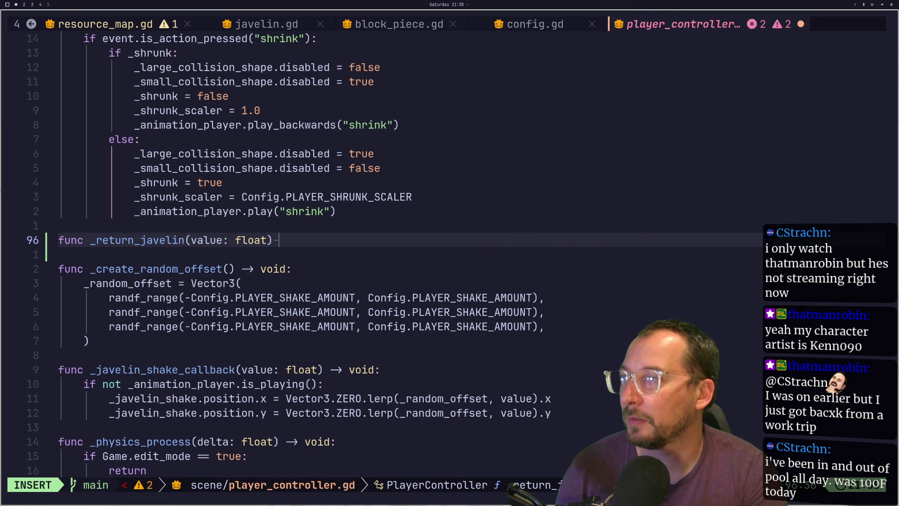
text(> void:)
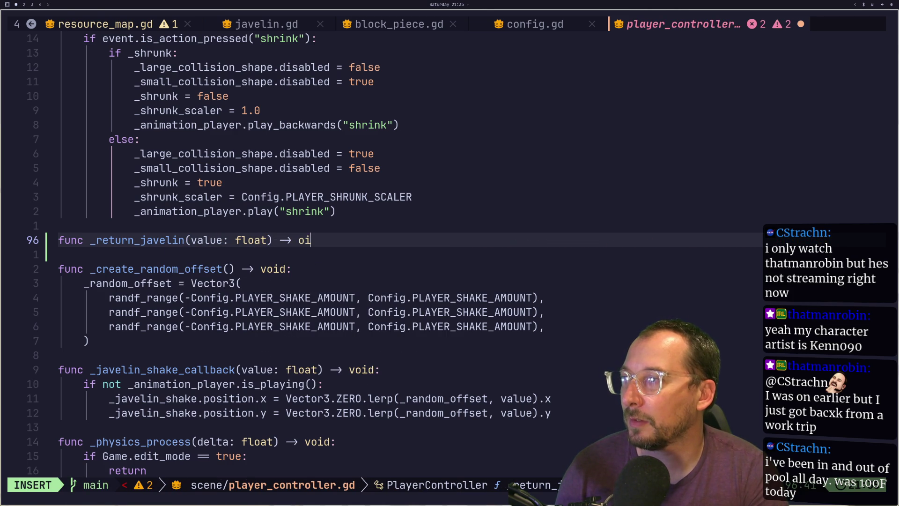
key(Return)
text(pass)
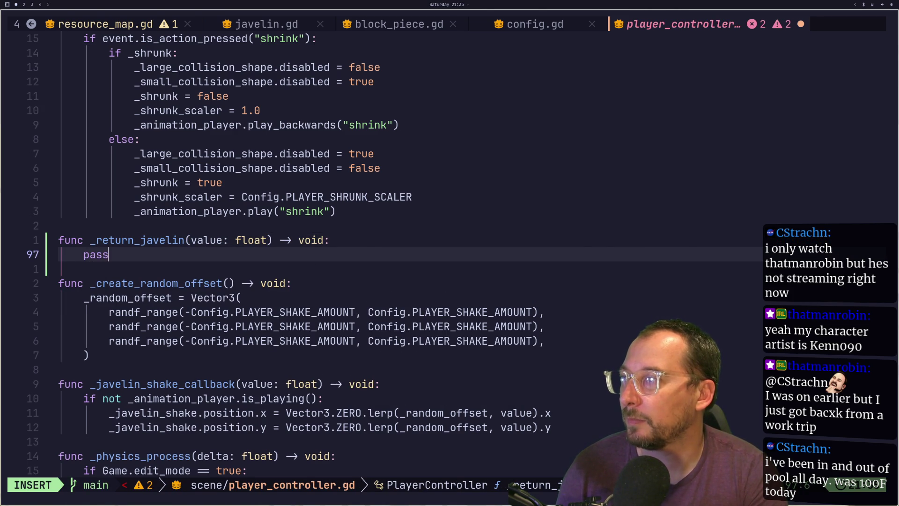
key(Escape)
text(:w)
key(Return)
key(k)
key(k)
key(k)
key(k)
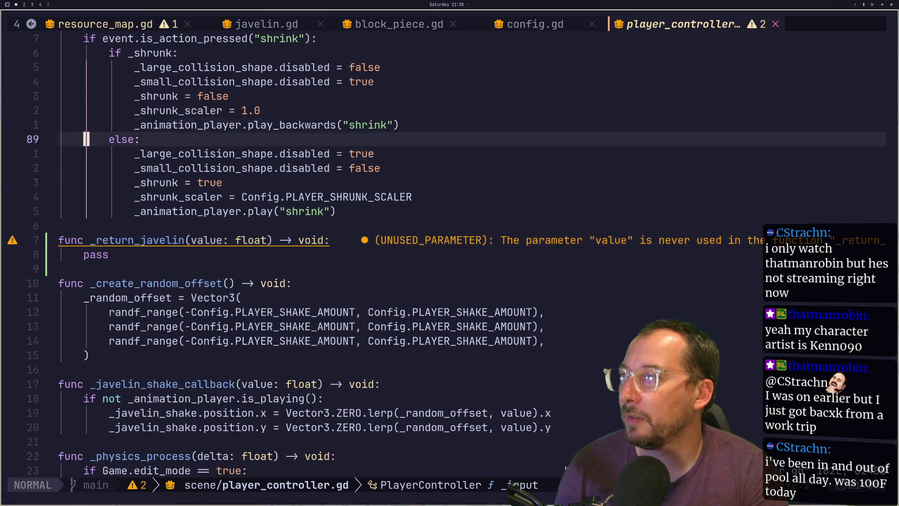
key(k)
key(k)
key(k)
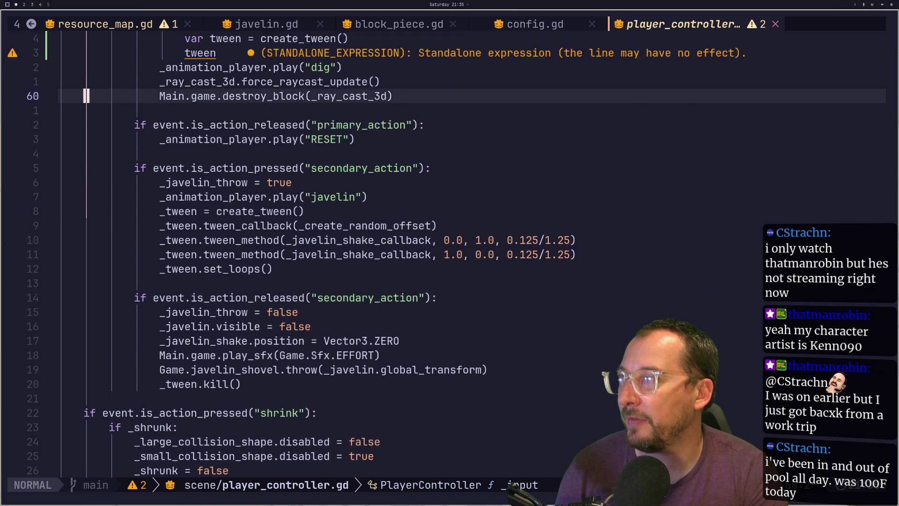
Start the dig-branch tween call, compare tween_callback and tween_method docs, and choose tween_method.
text(a)
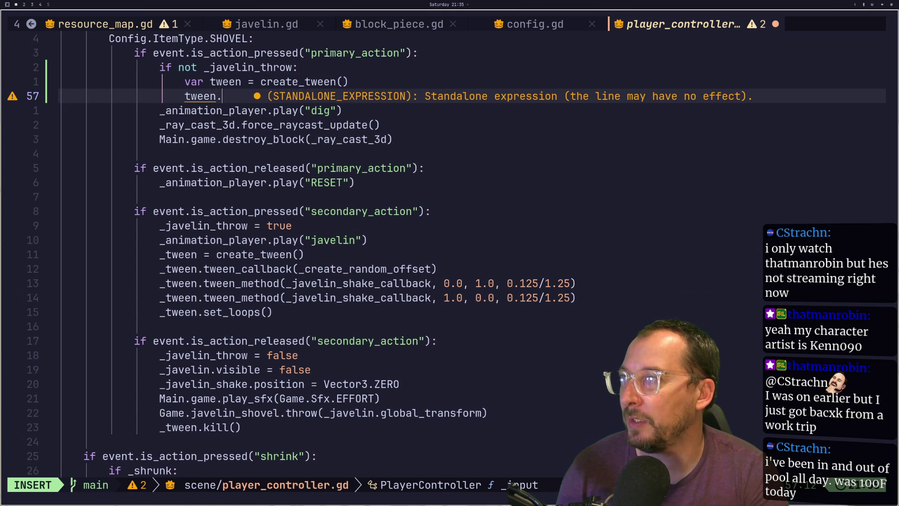
text(.)
text(twee)
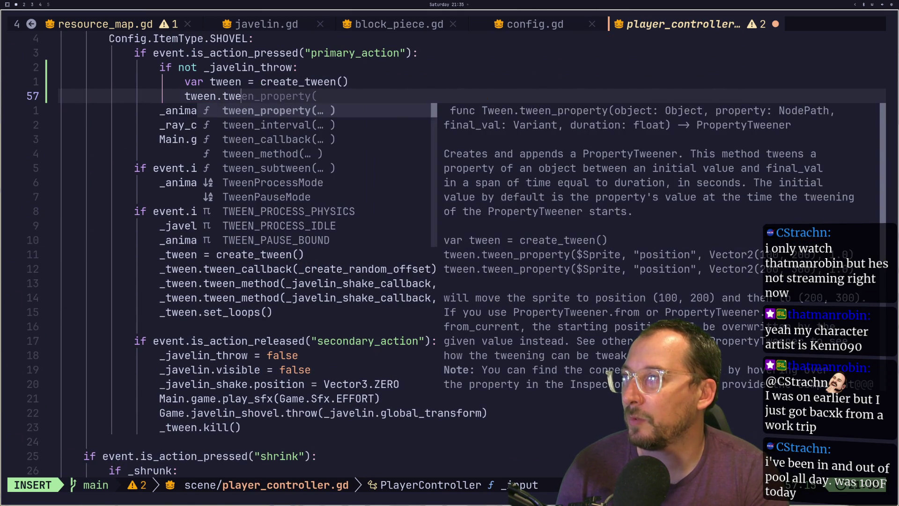
key(ctrl+n)
key(ctrl+n)
key(ctrl+n)
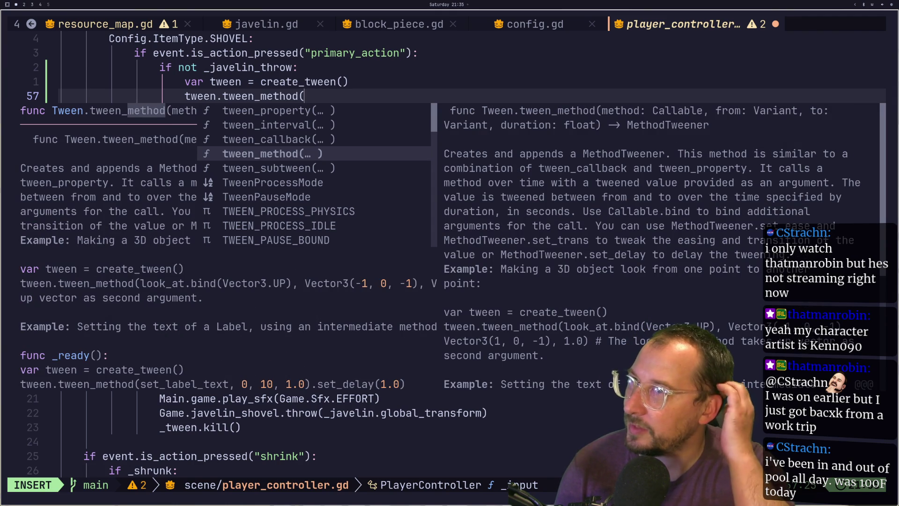
key(ctrl+p)
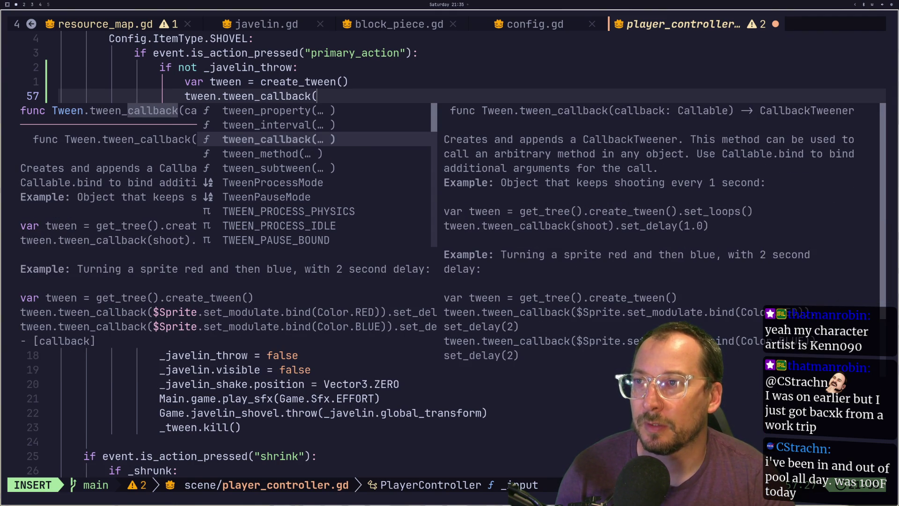
key(ctrl+n)
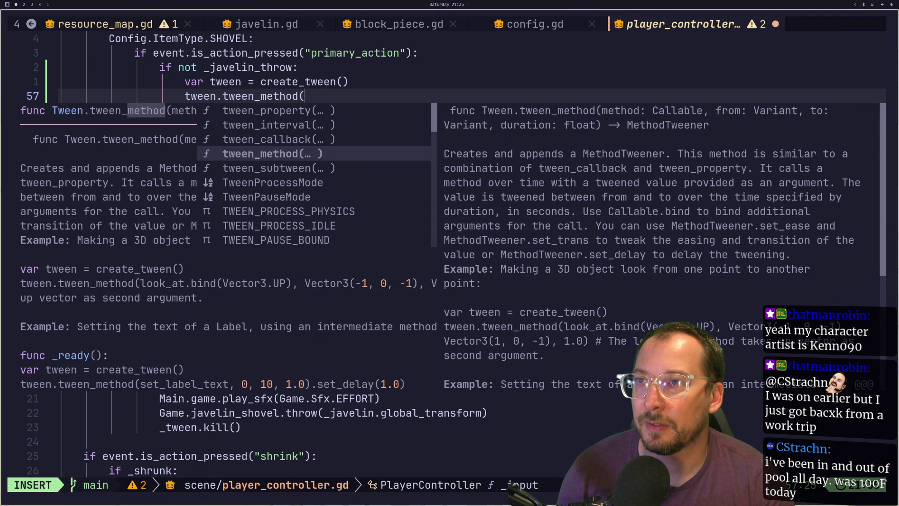
key(ctrl+p)
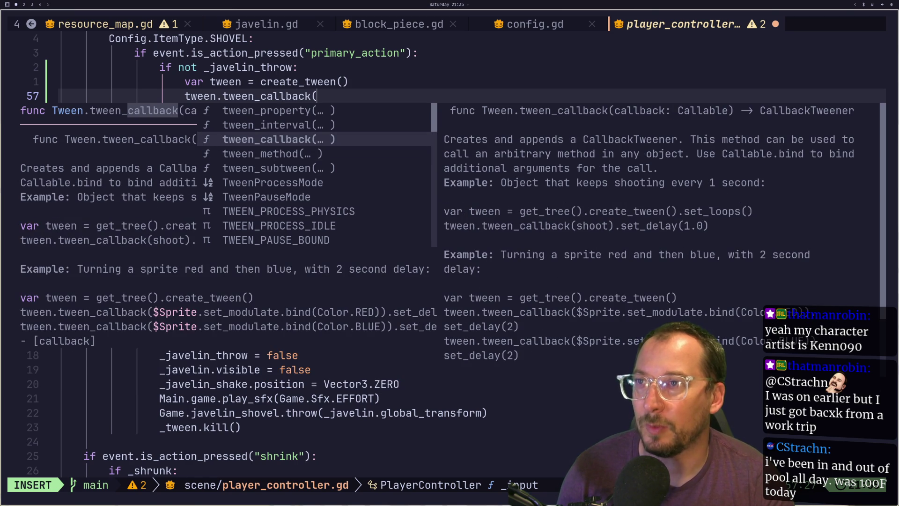
key(ctrl+n)
key(ctrl+p)
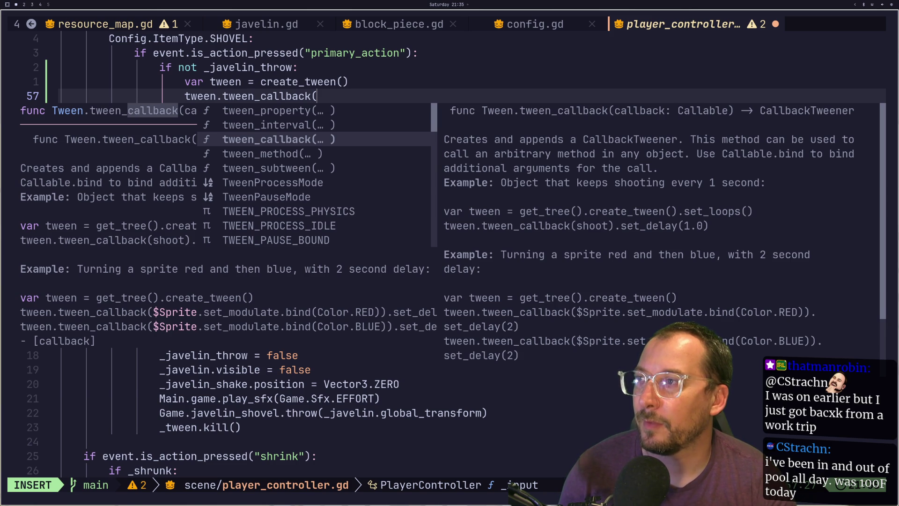
key(Tab)
text(_)
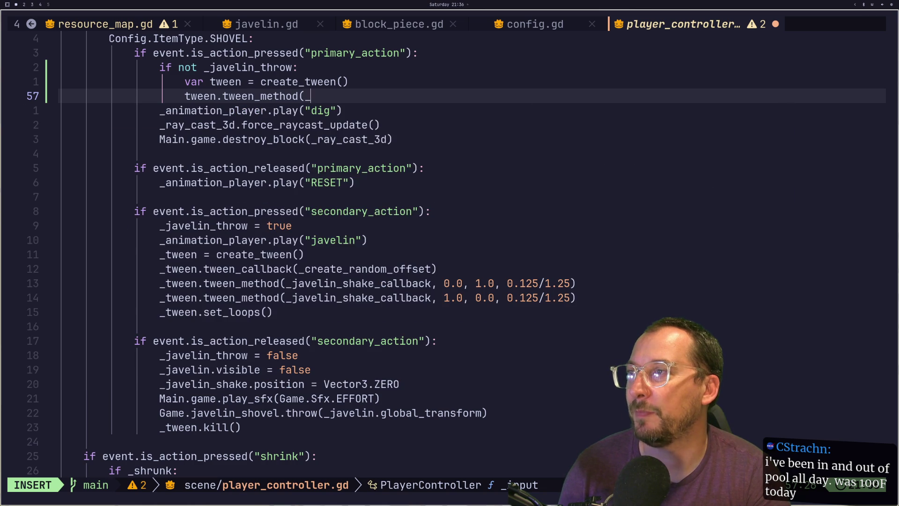
text(twee)
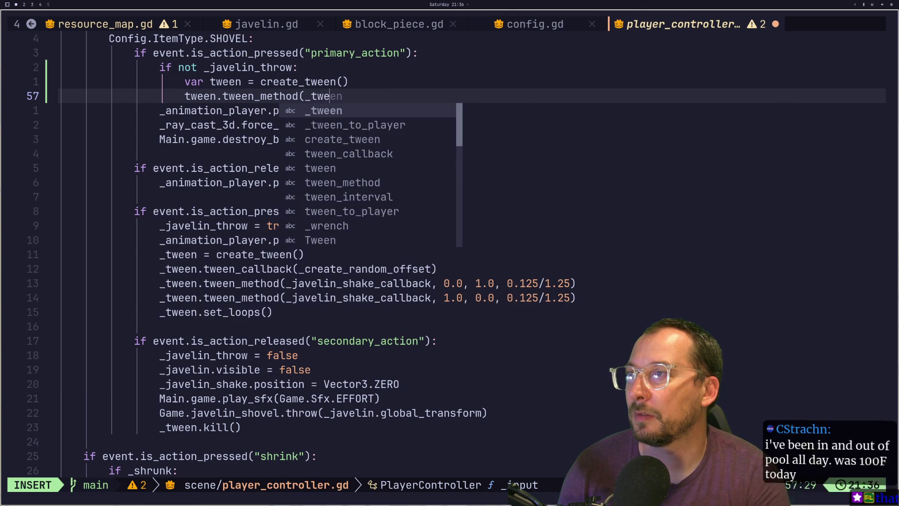
Pass _return_javelin as the first argument of tween_method, removing the stray parenthesis.
key(BackSpace)
key(BackSpace)
key(BackSpace)
text(re)
key(Return)
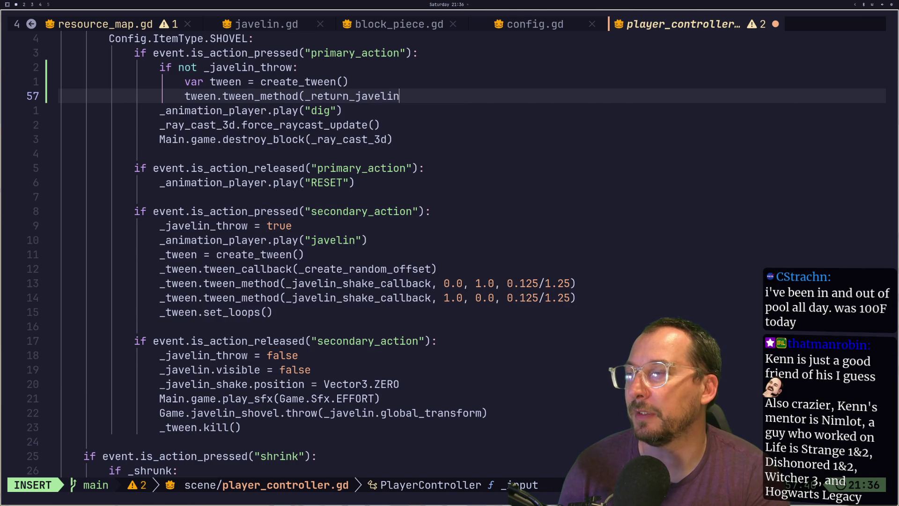
text(, )
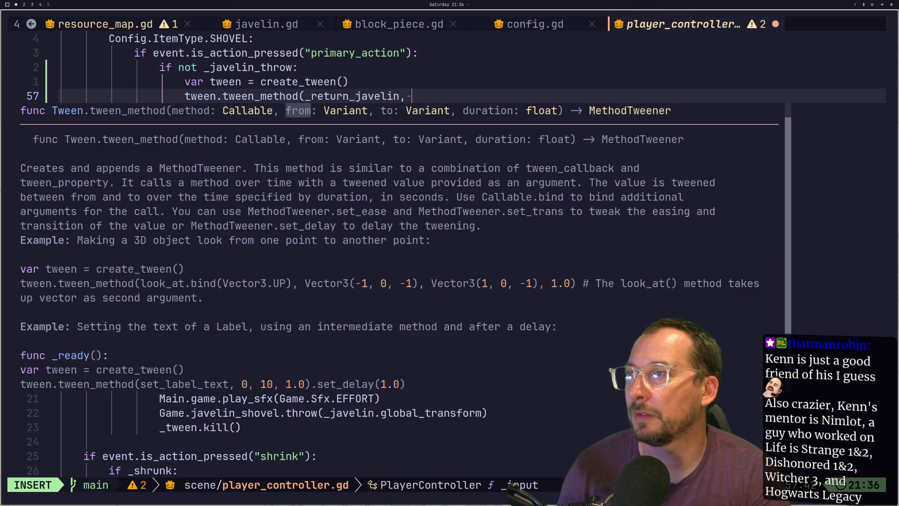
text())
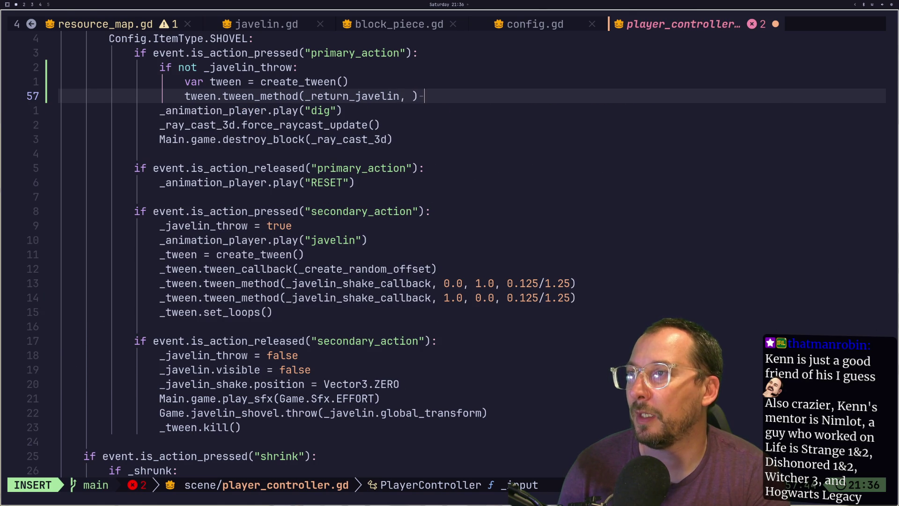
key(Escape)
key(s)
key(BackSpace)
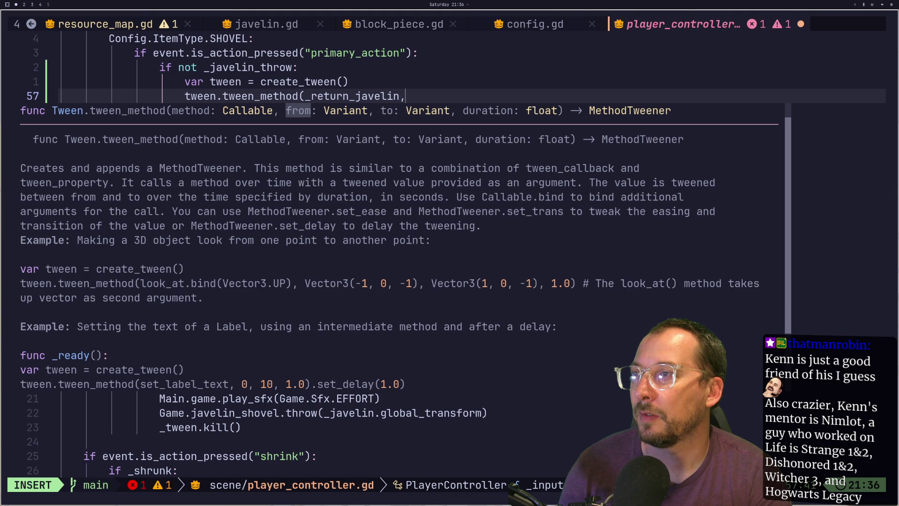
text( _)
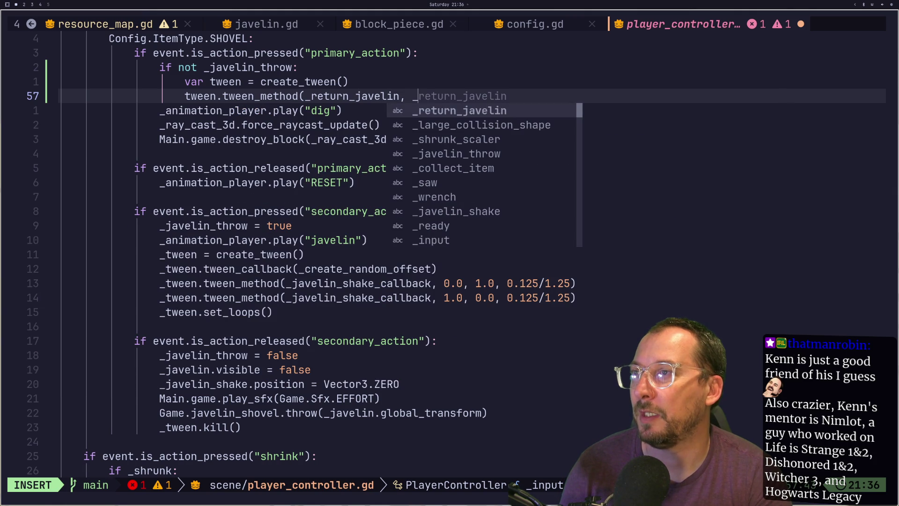
key(Tab)
Try global_position, then global_transform, as the tween's start value.
text(glob)
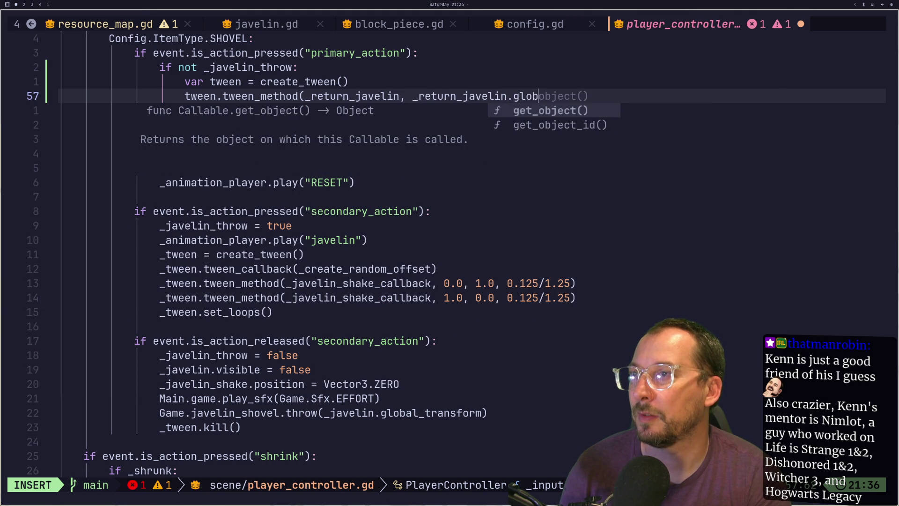
text(al_position)
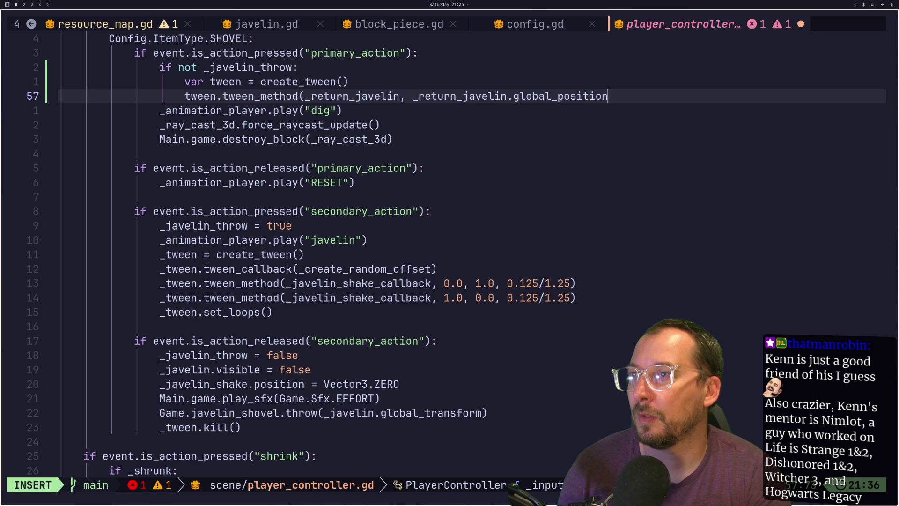
key(BackSpace)
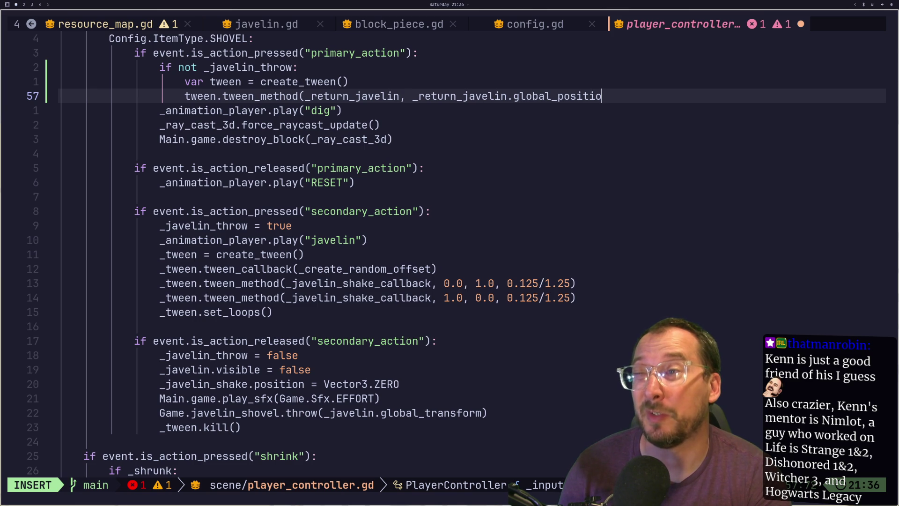
key(BackSpace)
key(BackSpace)
key(BackSpace)
text(trans)
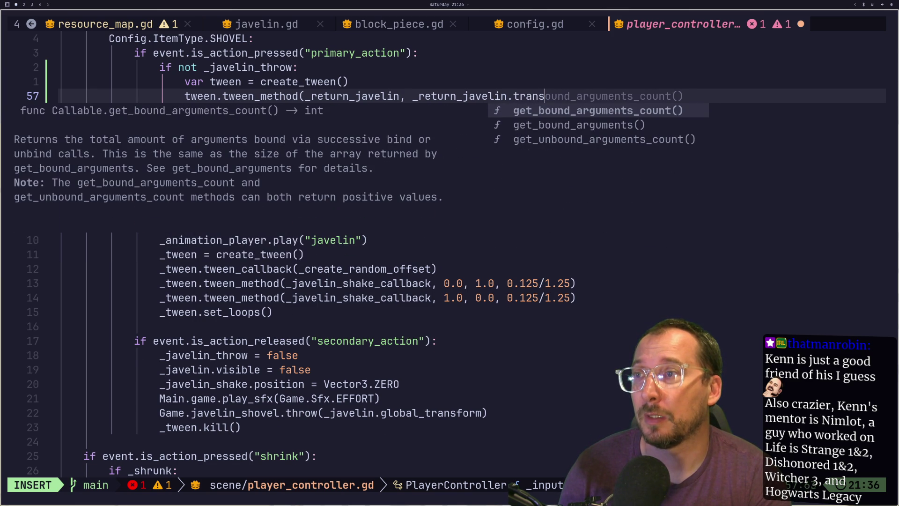
key(BackSpace)
key(BackSpace)
key(BackSpace)
text(global)
text(+)
key(BackSpace)
text(_transform)
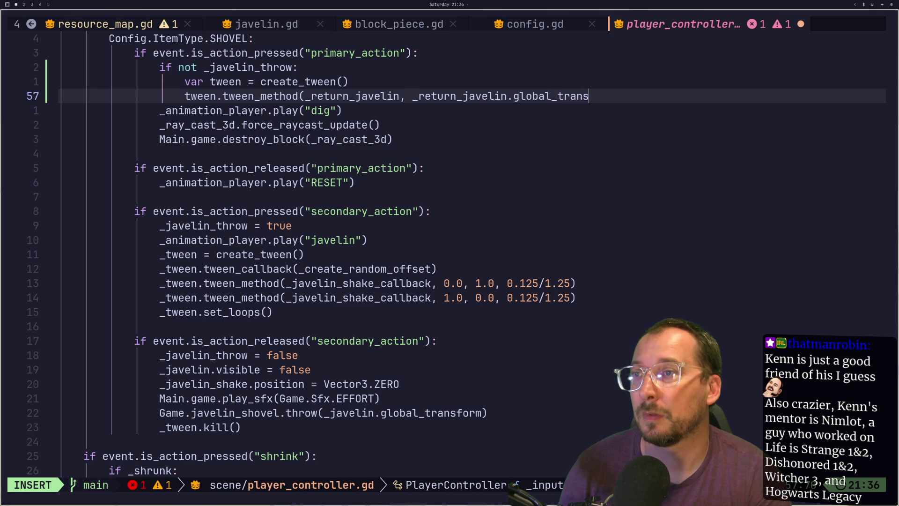
key(Escape)
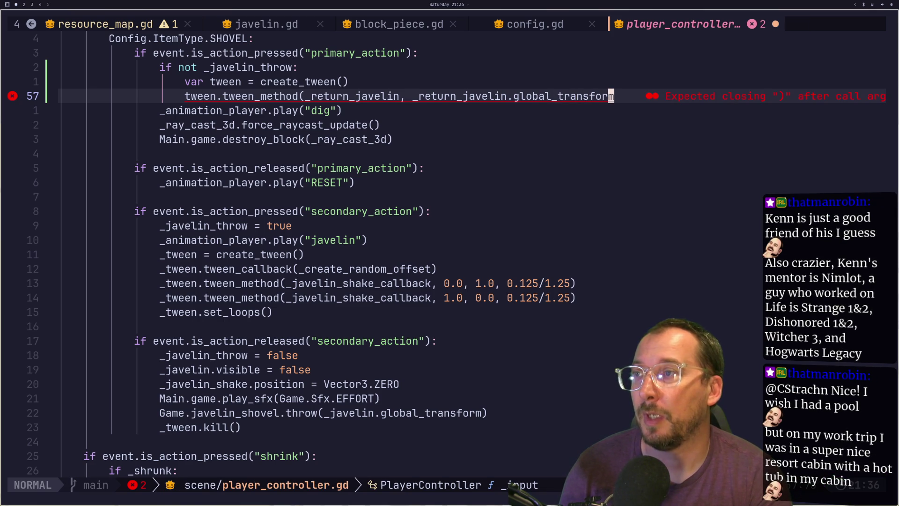
text(a,)
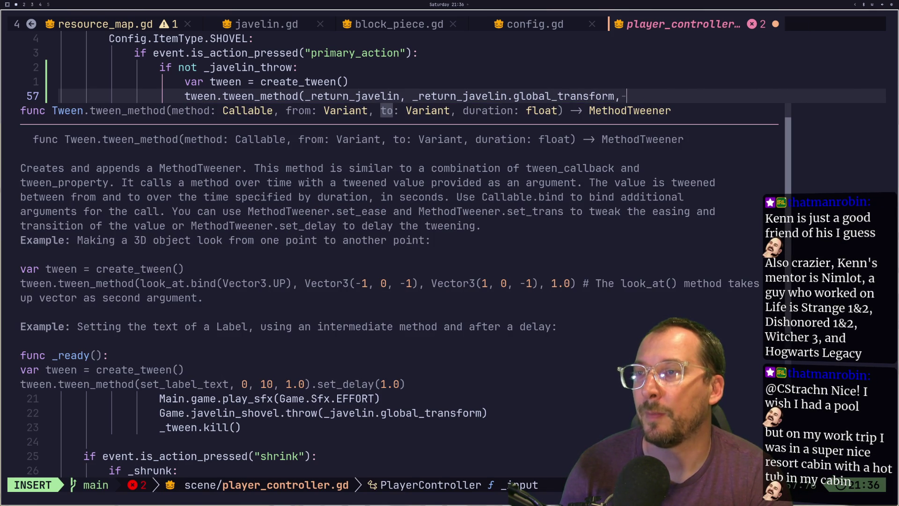
Replace the start value with 0.0 and add 1.0 as the end value.
key(BackSpace)
key(BackSpace)
key(BackSpace)
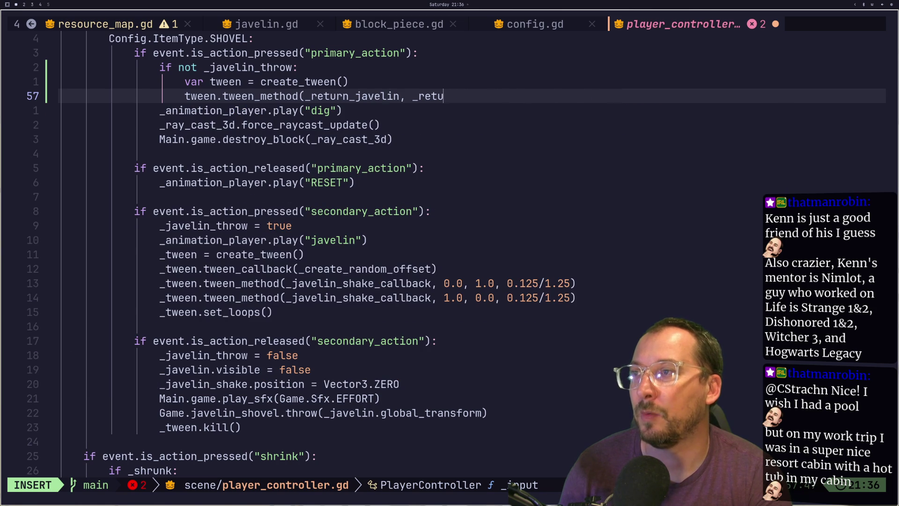
text(-0)
key(BackSpace)
key(BackSpace)
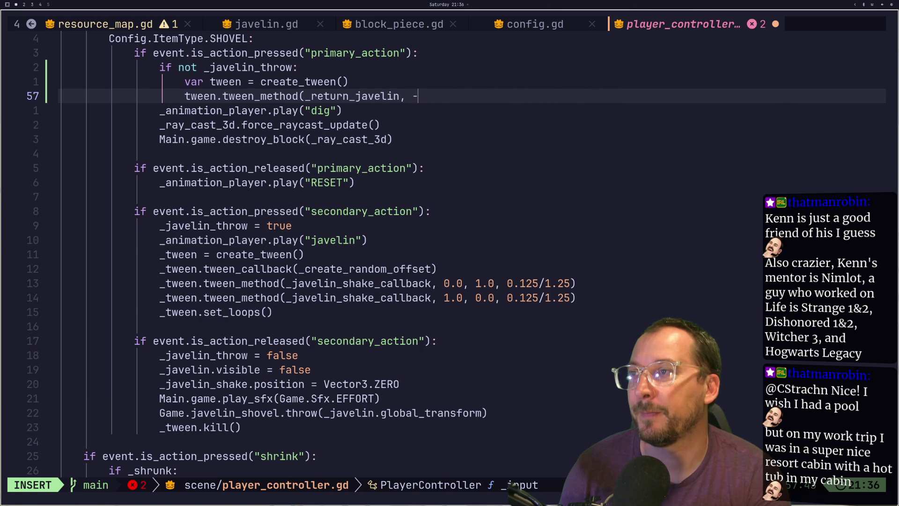
text(0-)
text(,)
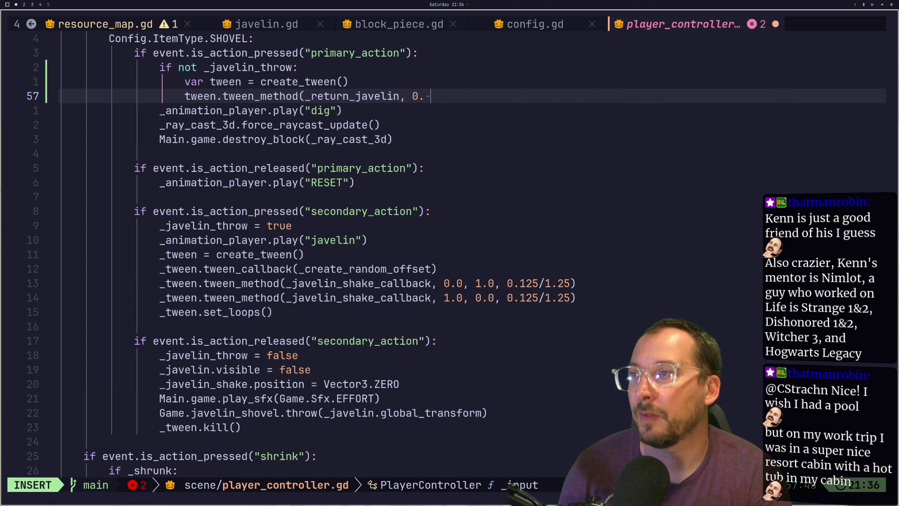
key(BackSpace)
key(BackSpace)
text(.-0)
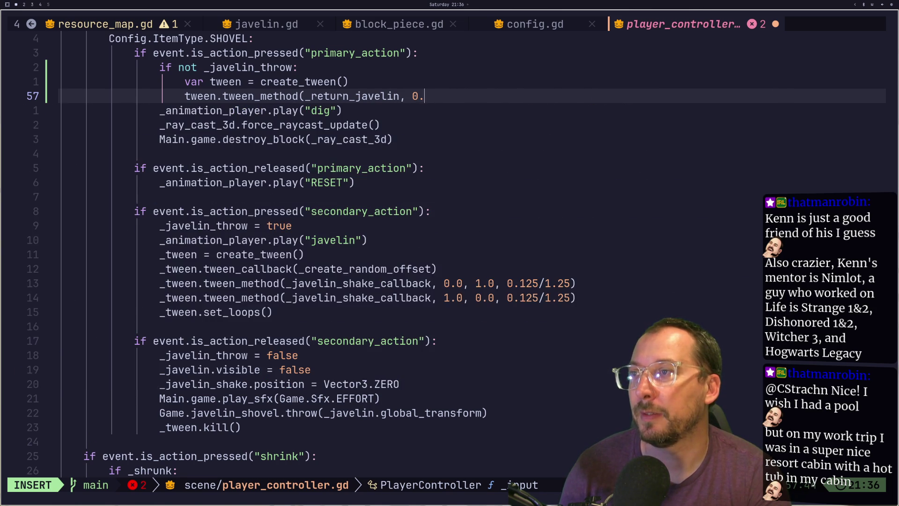
key(BackSpace)
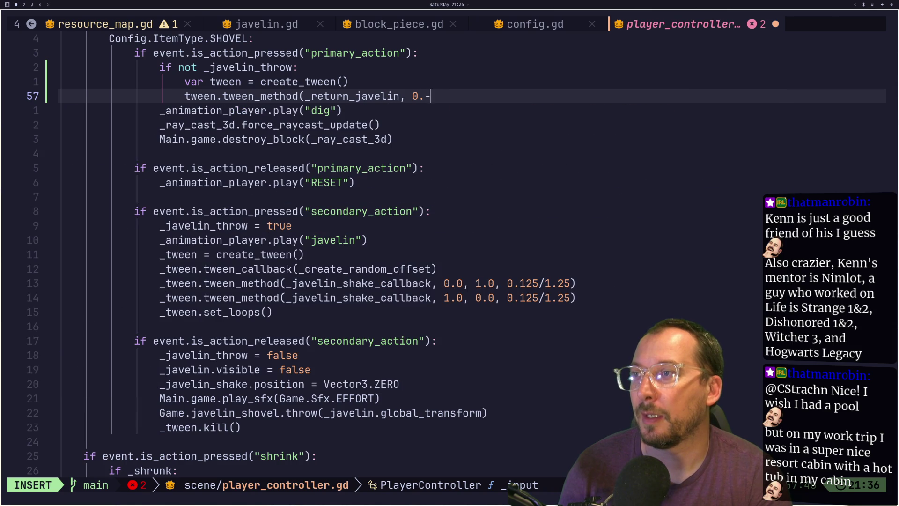
key(BackSpace)
text(0, 1.0, -)
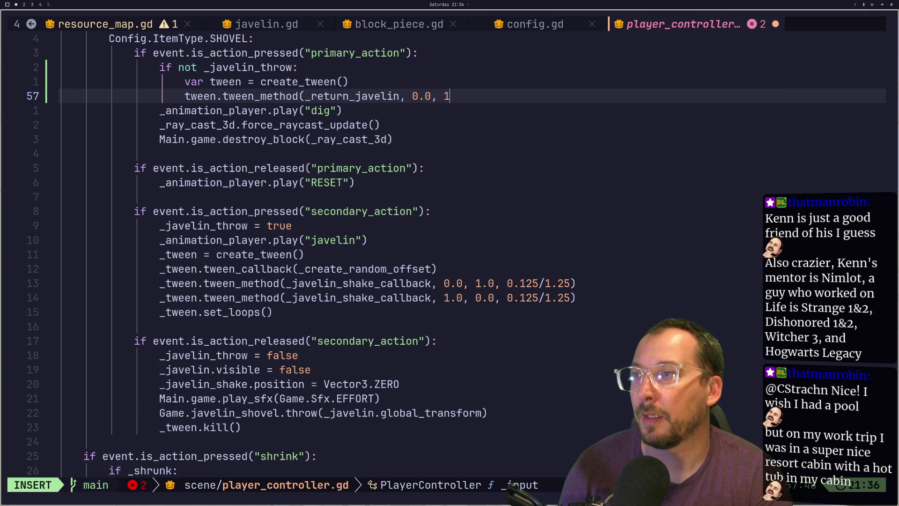